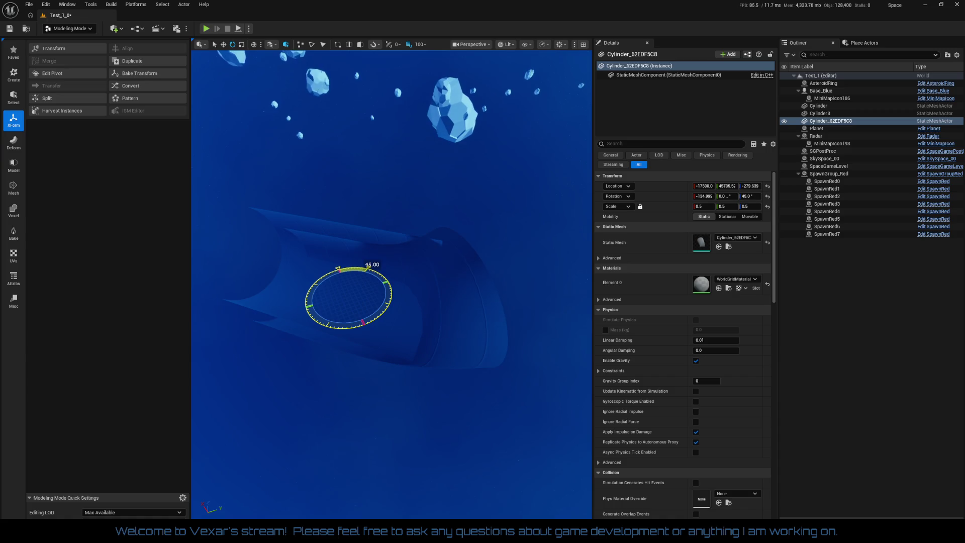
Step: Move the Cylinder_62EDF5C8 tube to a new spot and slide it along its length
{"action": "key", "text": "w"}
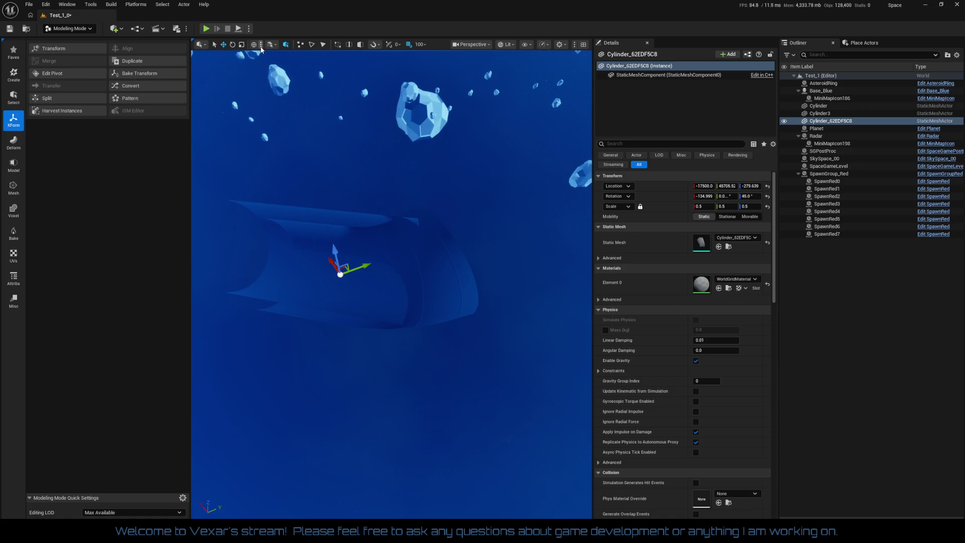
{"action": "mouse_move", "coordinate": [341, 275]}
{"action": "left_mouse_down"}
{"action": "mouse_move", "coordinate": [340, 327]}
{"action": "mouse_move", "coordinate": [332, 262]}
{"action": "mouse_move", "coordinate": [343, 286]}
{"action": "left_mouse_up"}
{"action": "mouse_move", "coordinate": [341, 251]}
{"action": "left_mouse_down"}
{"action": "mouse_move", "coordinate": [483, 273]}
{"action": "mouse_move", "coordinate": [361, 241]}
{"action": "mouse_move", "coordinate": [377, 310]}
{"action": "mouse_move", "coordinate": [390, 279]}
{"action": "mouse_move", "coordinate": [387, 297]}
{"action": "mouse_move", "coordinate": [392, 201]}
{"action": "left_mouse_up"}
{"action": "scroll", "coordinate": [409, 341], "scroll_direction": "down", "scroll_amount": 10}
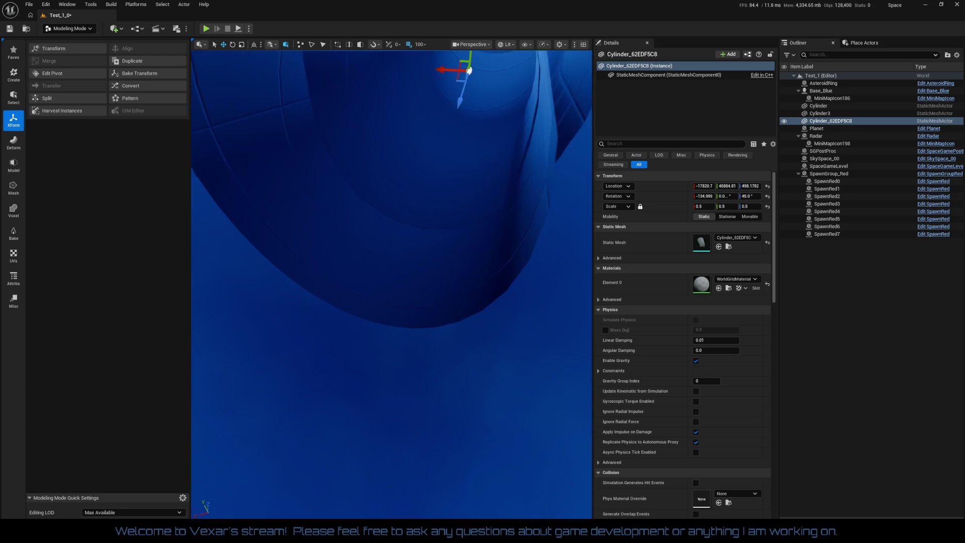
{"action": "mouse_move", "coordinate": [391, 314]}
{"action": "left_mouse_down"}
{"action": "mouse_move", "coordinate": [416, 261]}
{"action": "mouse_move", "coordinate": [484, 252]}
{"action": "left_mouse_up"}
{"action": "mouse_move", "coordinate": [392, 282]}
{"action": "left_mouse_down"}
{"action": "mouse_move", "coordinate": [362, 274]}
{"action": "mouse_move", "coordinate": [397, 261]}
{"action": "mouse_move", "coordinate": [415, 269]}
{"action": "left_mouse_up"}
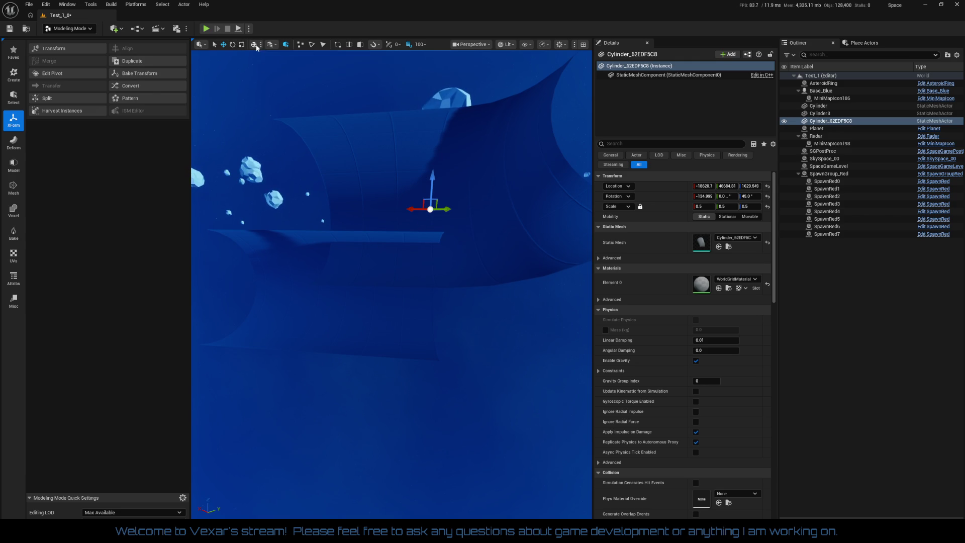
Step: Lower the tube along its vertical axis and rotate it by -20 degrees
{"action": "mouse_move", "coordinate": [430, 178]}
{"action": "left_mouse_down"}
{"action": "mouse_move", "coordinate": [433, 286]}
{"action": "mouse_move", "coordinate": [475, 285]}
{"action": "mouse_move", "coordinate": [516, 317]}
{"action": "mouse_move", "coordinate": [482, 361]}
{"action": "mouse_move", "coordinate": [401, 391]}
{"action": "left_mouse_up"}
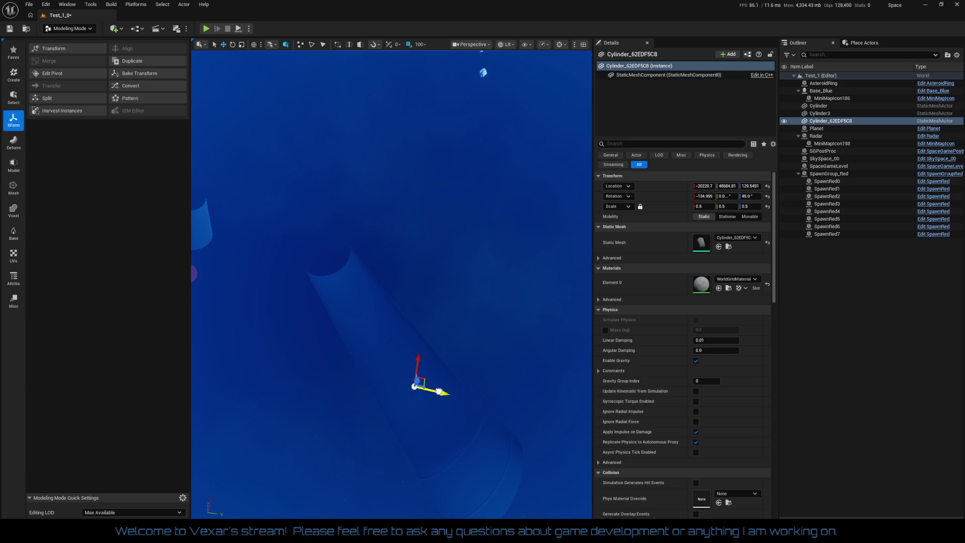
{"action": "left_click_drag", "start_coordinate": [439, 391], "coordinate": [538, 261]}
{"action": "left_click_drag", "start_coordinate": [397, 342], "coordinate": [397, 343]}
{"action": "key", "text": "e"}
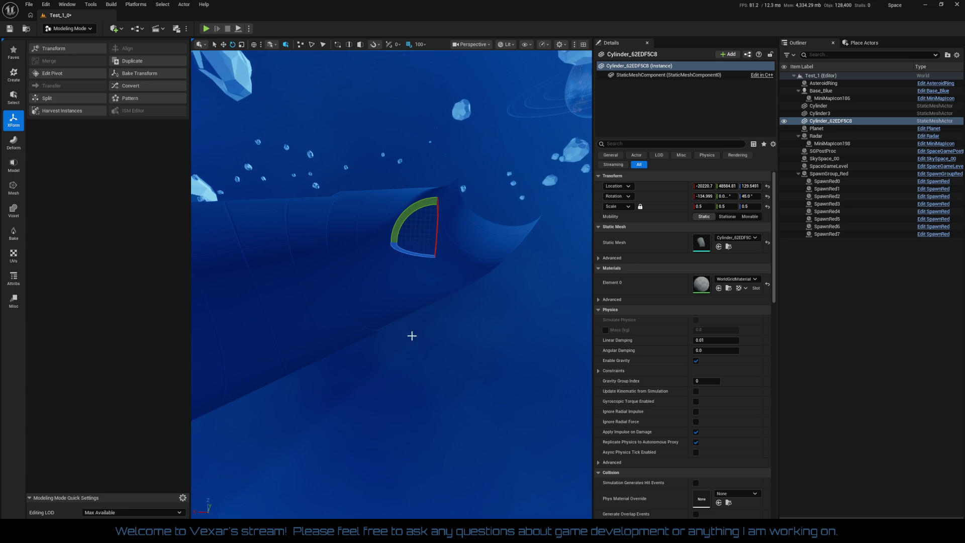
{"action": "left_click_drag", "start_coordinate": [438, 249], "coordinate": [436, 223]}
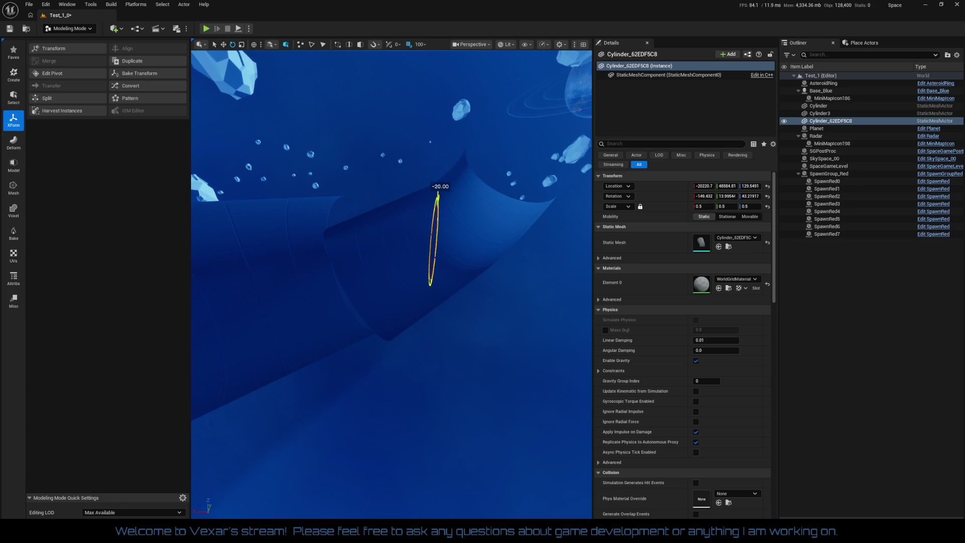
Step: Try the World Origin and Front pivot positions, then set the pivot back to Center and accept
{"action": "left_click", "coordinate": [68, 75]}
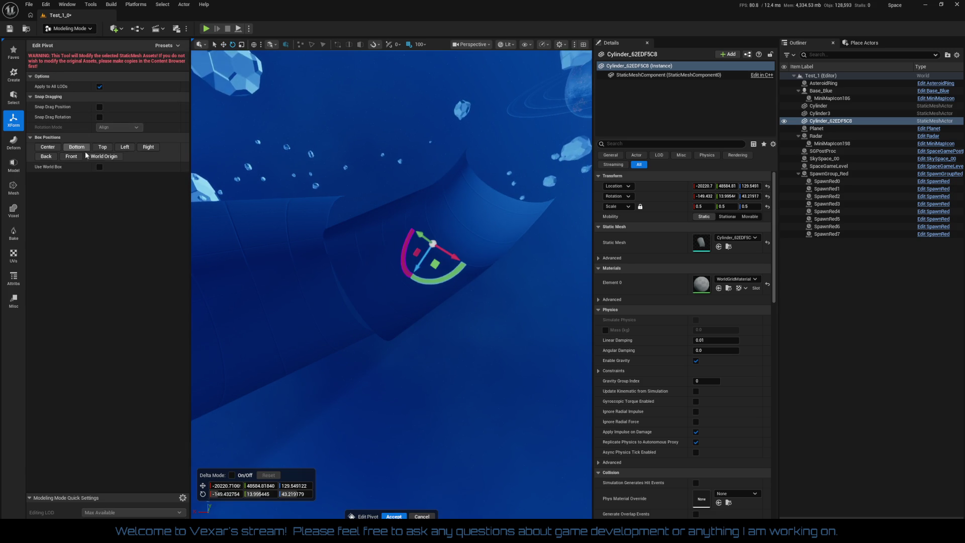
{"action": "left_click", "coordinate": [101, 157]}
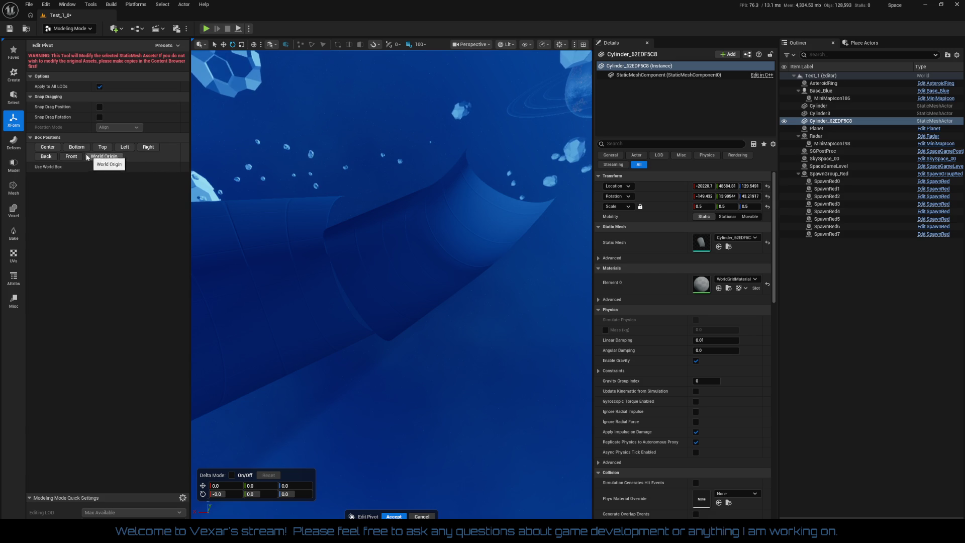
{"action": "left_click", "coordinate": [50, 146]}
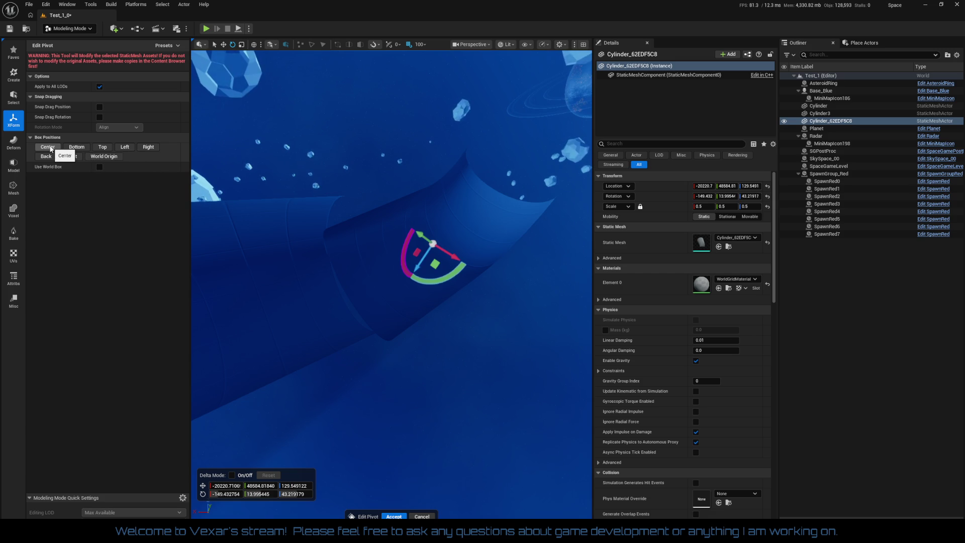
{"action": "left_click", "coordinate": [102, 147]}
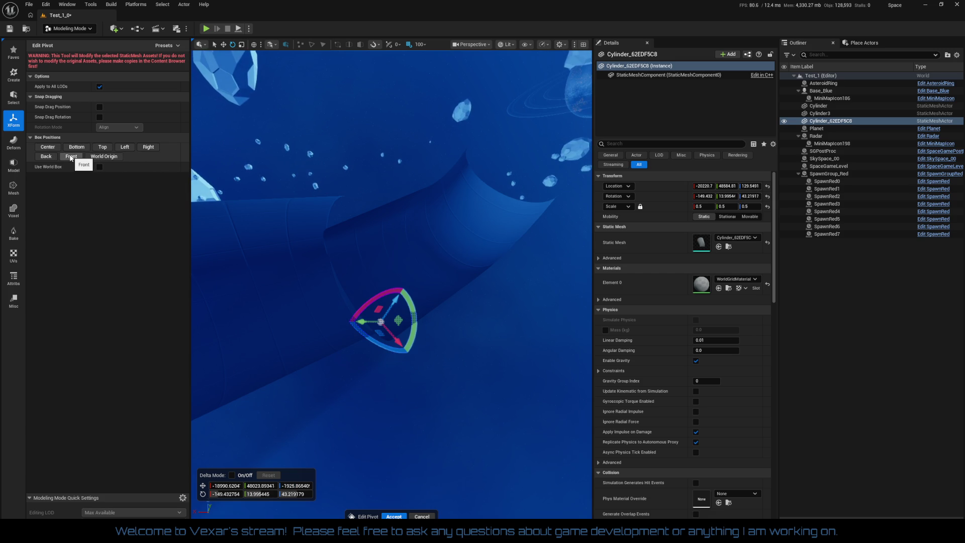
{"action": "left_click", "coordinate": [50, 147]}
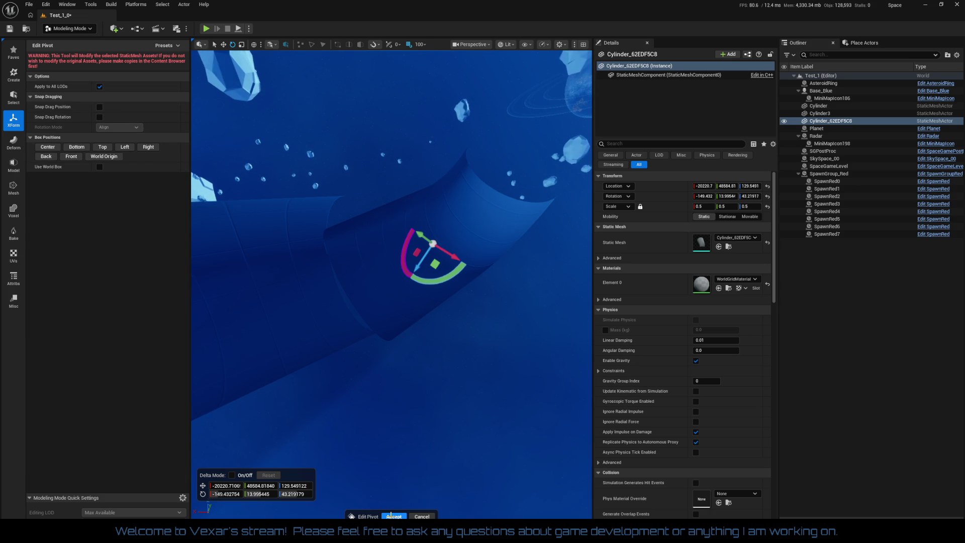
{"action": "key", "text": "Return"}
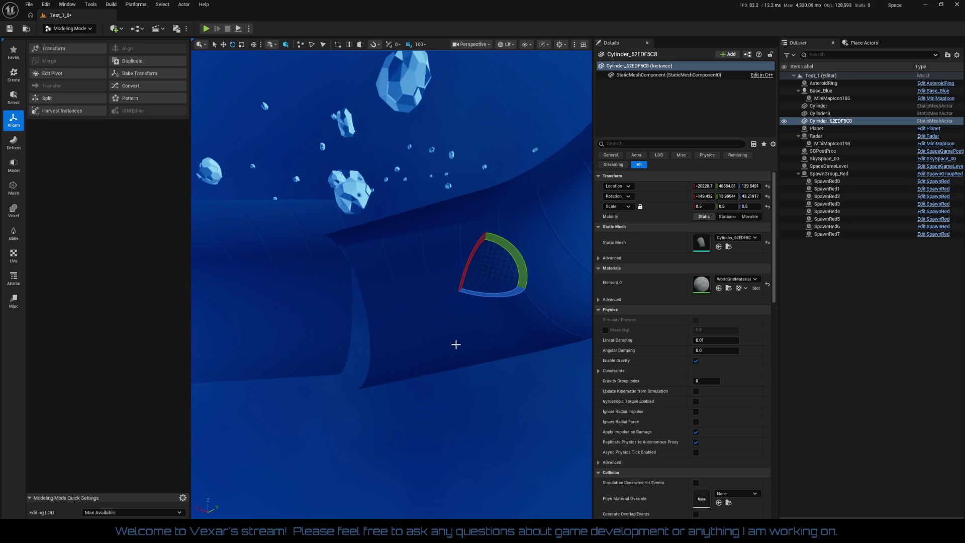
Step: Rotate the tube in 10° and 5° steps, then -5° around Z to match the neighbouring tube
{"action": "left_click_drag", "start_coordinate": [477, 295], "coordinate": [491, 296]}
{"action": "mouse_move", "coordinate": [438, 267]}
{"action": "left_mouse_down"}
{"action": "mouse_move", "coordinate": [432, 261]}
{"action": "mouse_move", "coordinate": [440, 267]}
{"action": "left_mouse_up"}
{"action": "left_click_drag", "start_coordinate": [411, 387], "coordinate": [411, 387]}
{"action": "mouse_move", "coordinate": [370, 284]}
{"action": "left_mouse_down"}
{"action": "mouse_move", "coordinate": [332, 285]}
{"action": "mouse_move", "coordinate": [380, 288]}
{"action": "mouse_move", "coordinate": [360, 276]}
{"action": "left_mouse_up"}
Step: Raise the tube 100 units in Z and shift it 100 units along X to -20120.7, 48584.81, 229.5491
{"action": "key", "text": "w"}
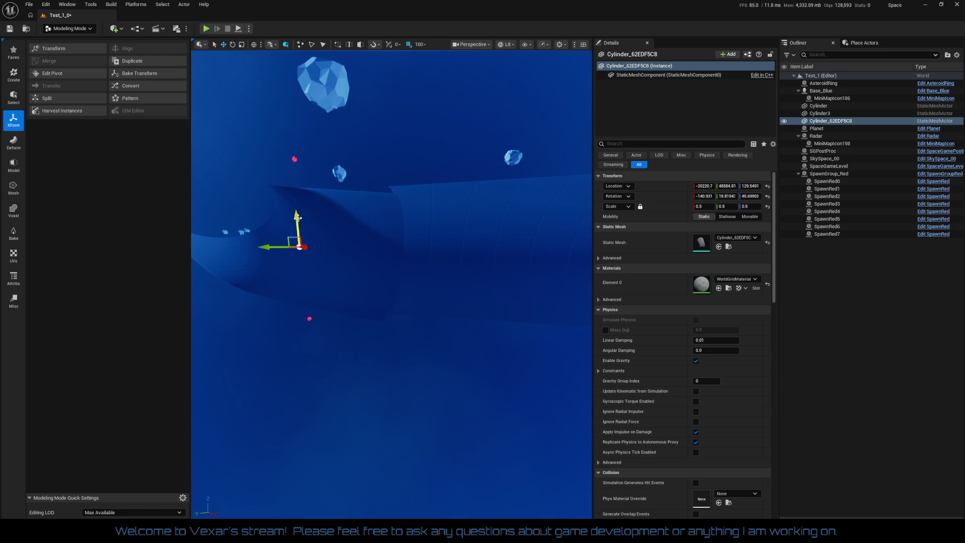
{"action": "left_click_drag", "start_coordinate": [297, 216], "coordinate": [298, 211]}
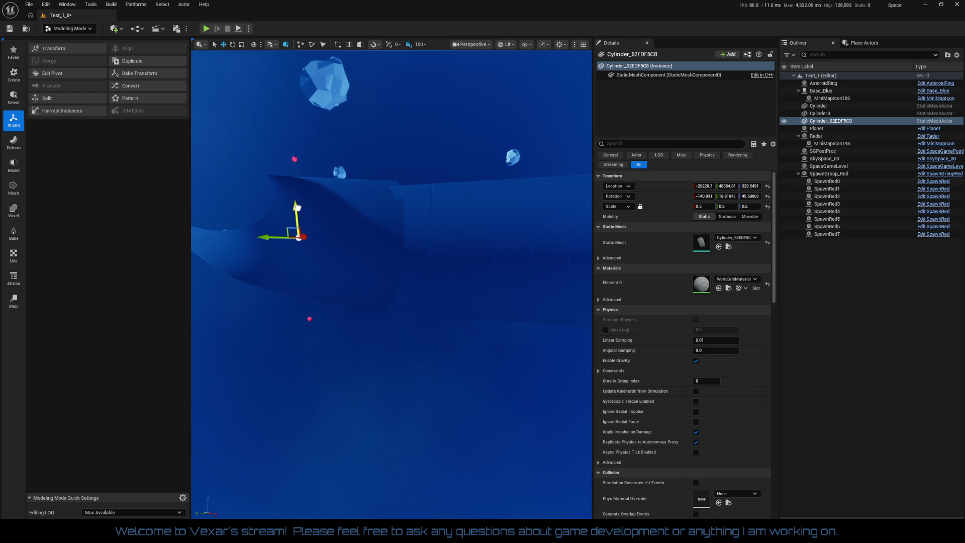
{"action": "key", "text": "f"}
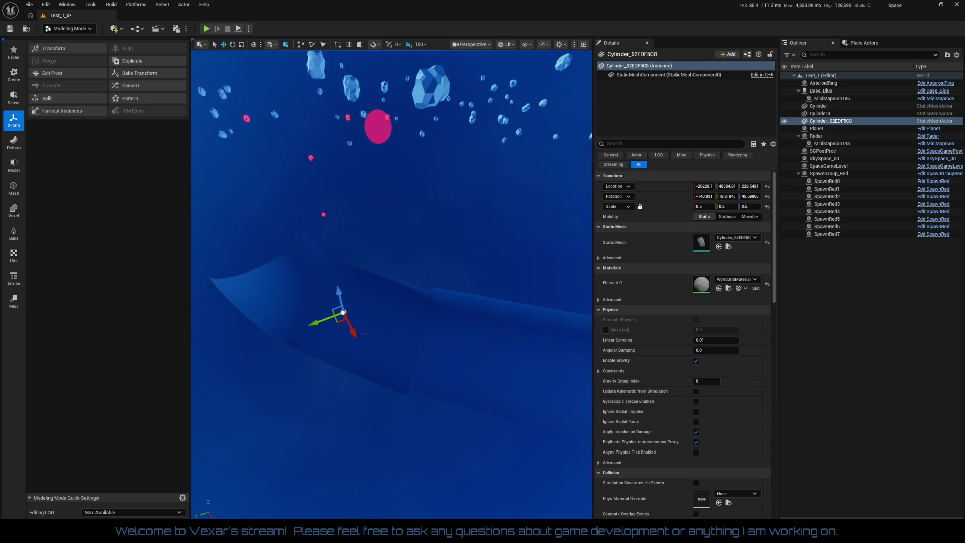
{"action": "mouse_move", "coordinate": [344, 341]}
{"action": "left_mouse_down"}
{"action": "mouse_move", "coordinate": [338, 334]}
{"action": "mouse_move", "coordinate": [359, 355]}
{"action": "mouse_move", "coordinate": [336, 347]}
{"action": "mouse_move", "coordinate": [344, 341]}
{"action": "mouse_move", "coordinate": [344, 357]}
{"action": "left_mouse_up"}
{"action": "key", "text": "e"}
{"action": "key", "text": "w"}
{"action": "left_click_drag", "start_coordinate": [351, 392], "coordinate": [351, 378]}
{"action": "left_click_drag", "start_coordinate": [371, 236], "coordinate": [369, 237]}
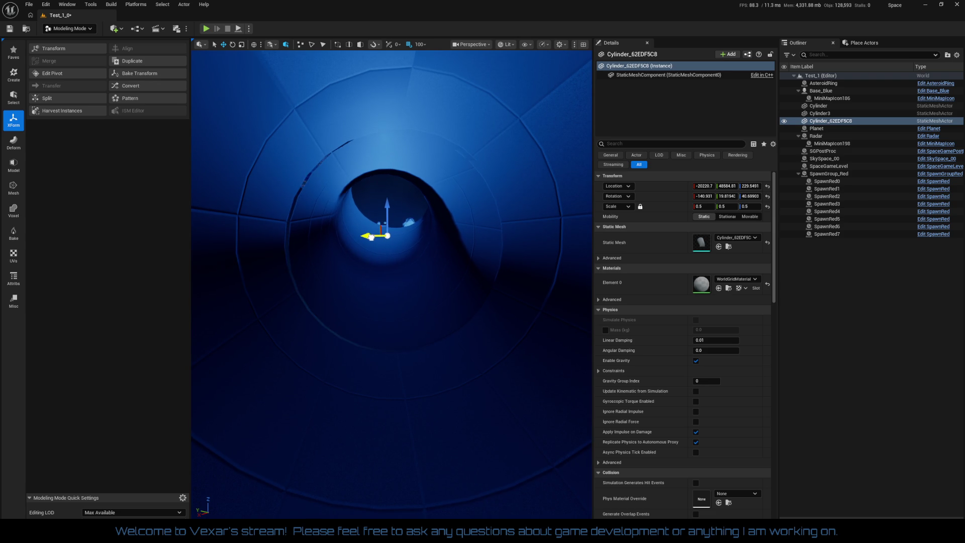
Step: Fine-tune the tube's rotation to about -140.6, 19.8, 40.7
{"action": "left_click_drag", "start_coordinate": [373, 359], "coordinate": [374, 359]}
{"action": "key", "text": "e"}
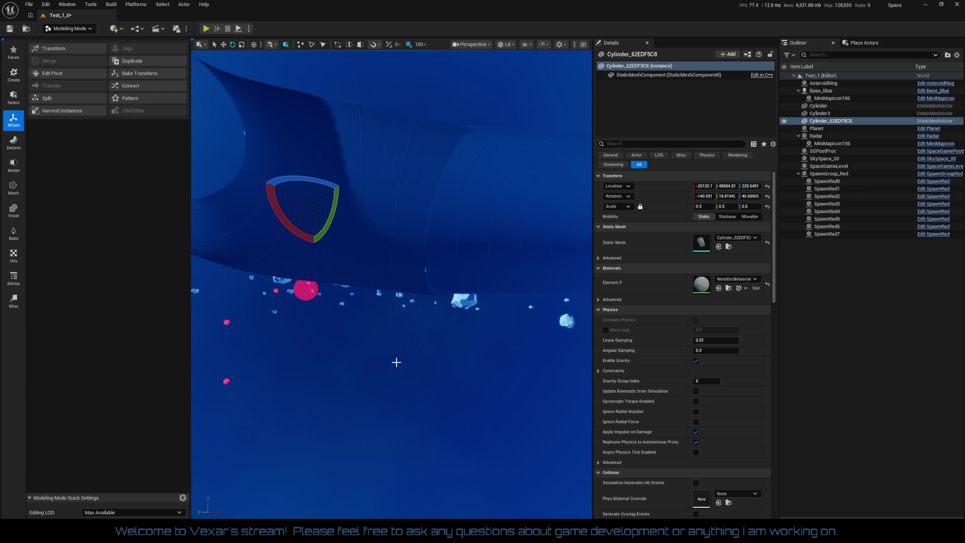
{"action": "left_click_drag", "start_coordinate": [298, 233], "coordinate": [296, 187]}
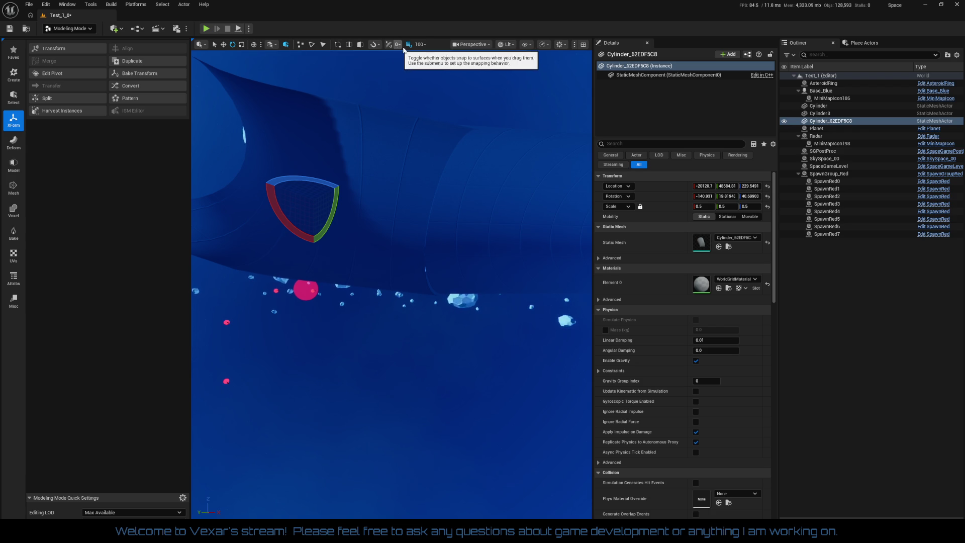
Step: Check the Surface snapping options in the Snapping dropdown, then close it
{"action": "left_click", "coordinate": [381, 46]}
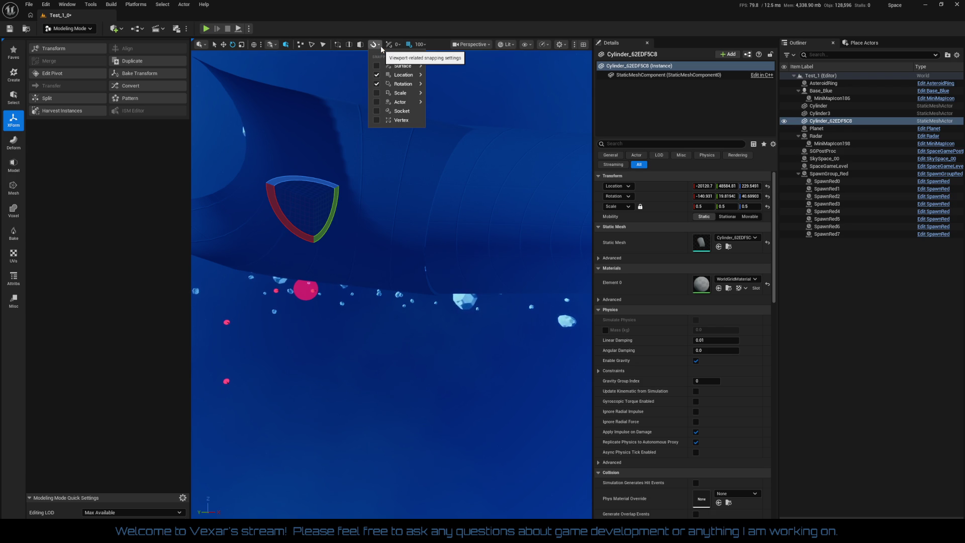
{"action": "mouse_move", "coordinate": [398, 68]}
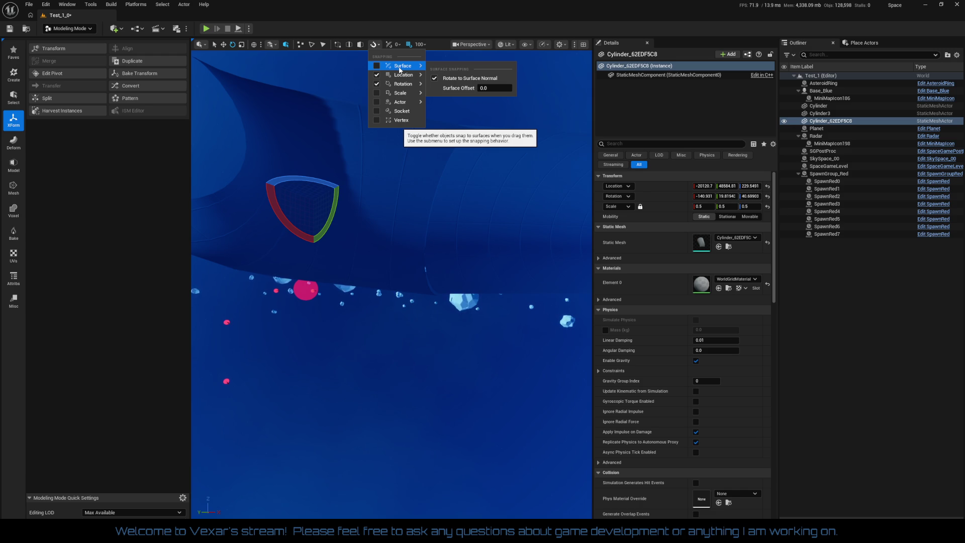
{"action": "left_click", "coordinate": [405, 30]}
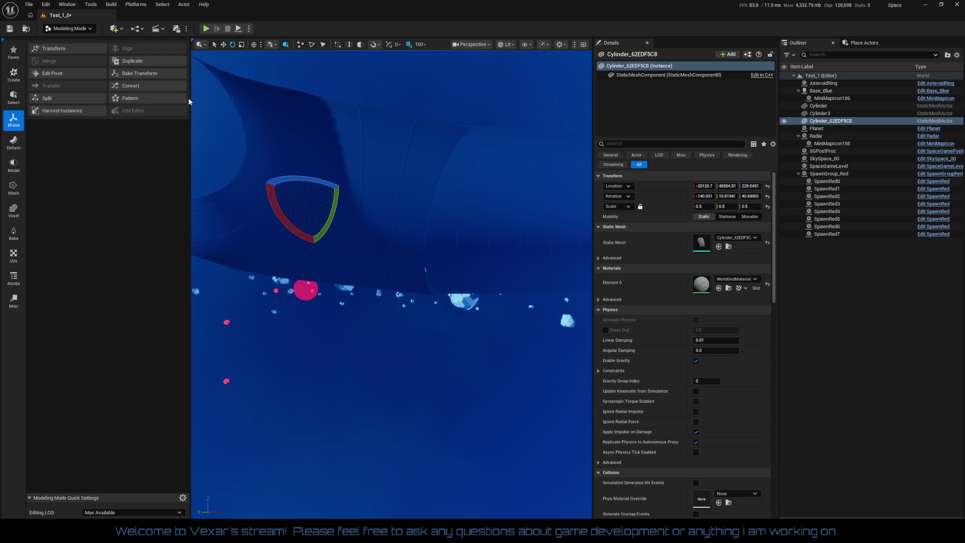
Step: Select Cylinder3 and Cylinder_62EDF5C8 together in the Outliner
{"action": "left_click_drag", "start_coordinate": [285, 211], "coordinate": [325, 255]}
{"action": "key", "text": "w"}
{"action": "left_click", "coordinate": [405, 218]}
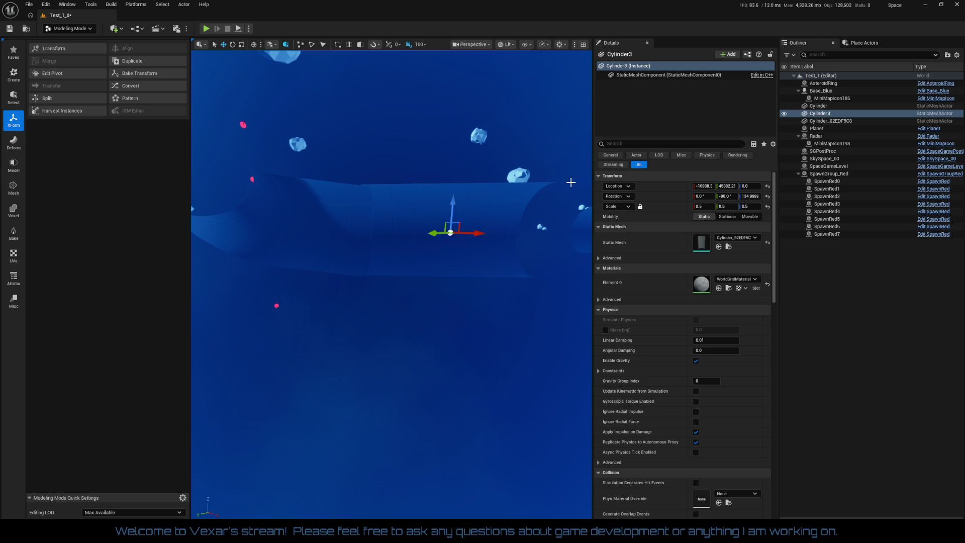
{"action": "left_click", "coordinate": [557, 206], "text": "ctrl"}
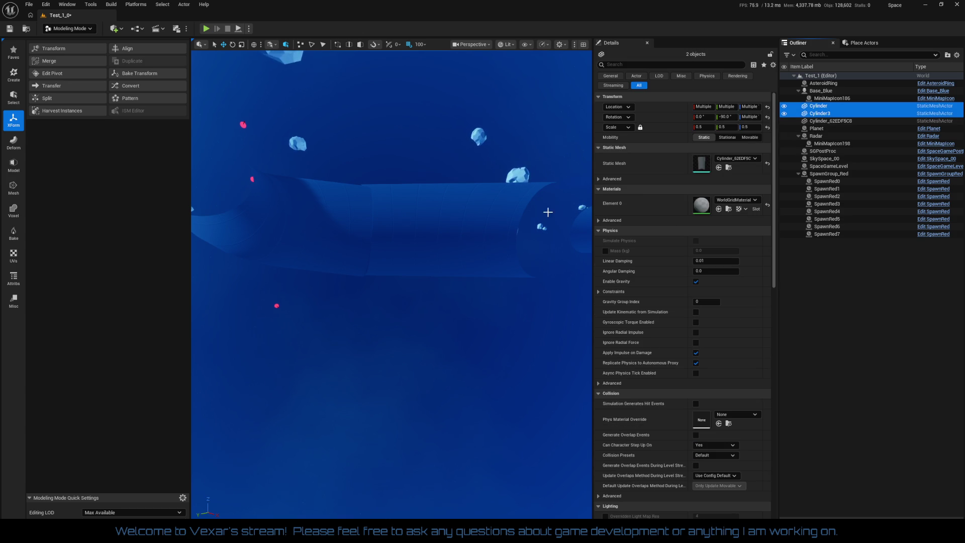
{"action": "left_click_drag", "start_coordinate": [446, 262], "coordinate": [452, 251]}
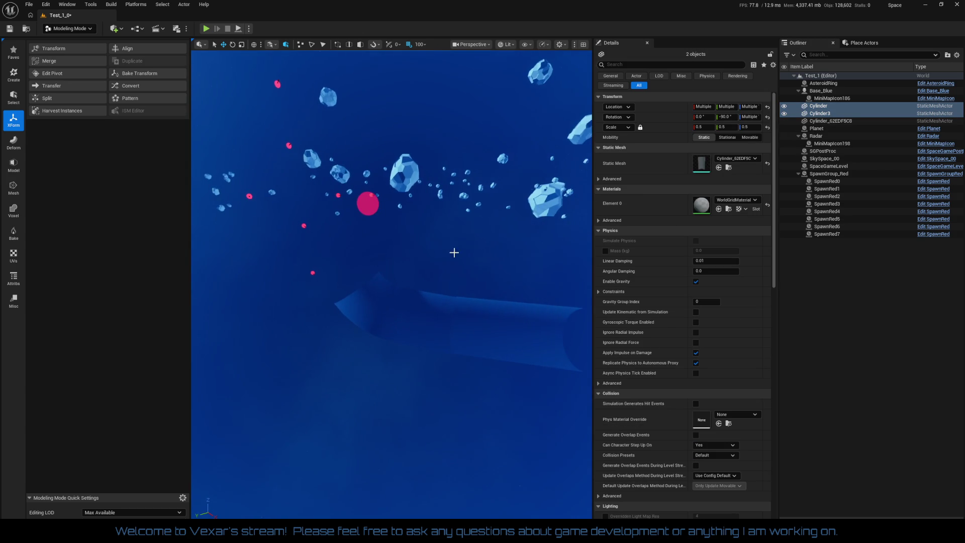
{"action": "left_click", "coordinate": [827, 121]}
{"action": "left_click", "coordinate": [824, 113], "text": "ctrl"}
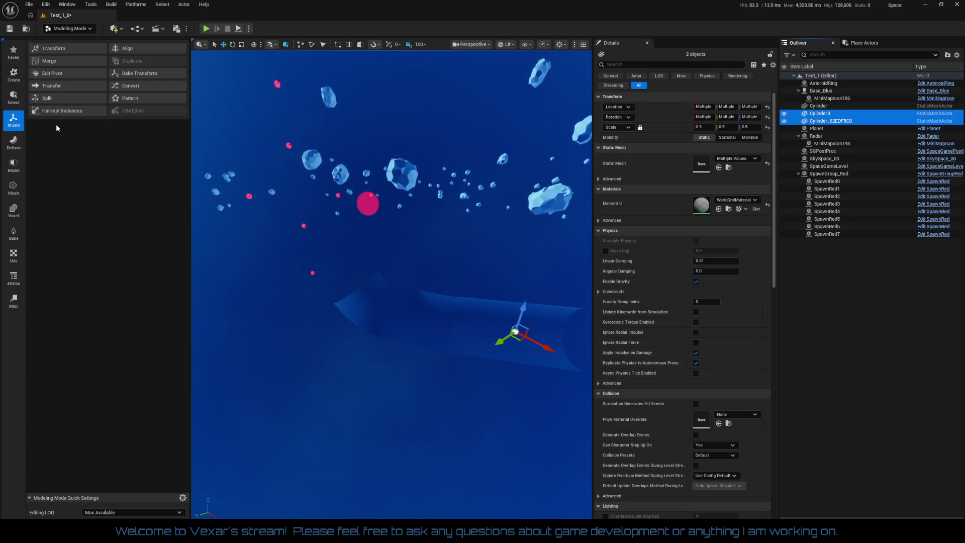
{"action": "left_click", "coordinate": [69, 45]}
Step: Return to Selection Mode and rotate the two selected tubes by 20 degrees
{"action": "key", "text": "shift+1"}
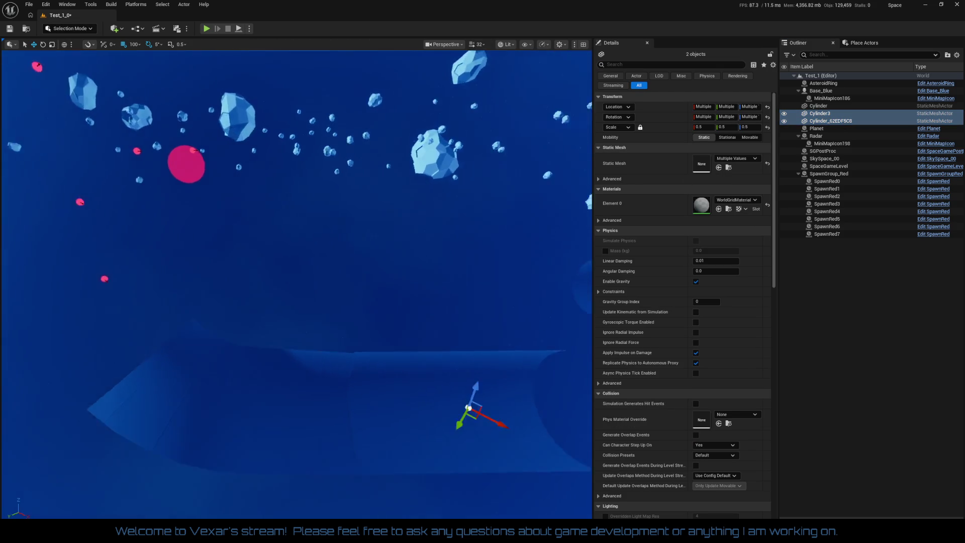
{"action": "left_click_drag", "start_coordinate": [297, 307], "coordinate": [297, 307]}
{"action": "key", "text": "e"}
{"action": "mouse_move", "coordinate": [347, 325]}
{"action": "left_mouse_down"}
{"action": "mouse_move", "coordinate": [317, 313]}
{"action": "mouse_move", "coordinate": [369, 327]}
{"action": "mouse_move", "coordinate": [404, 305]}
{"action": "mouse_move", "coordinate": [352, 226]}
{"action": "mouse_move", "coordinate": [337, 267]}
{"action": "mouse_move", "coordinate": [322, 246]}
{"action": "mouse_move", "coordinate": [332, 282]}
{"action": "left_mouse_up"}
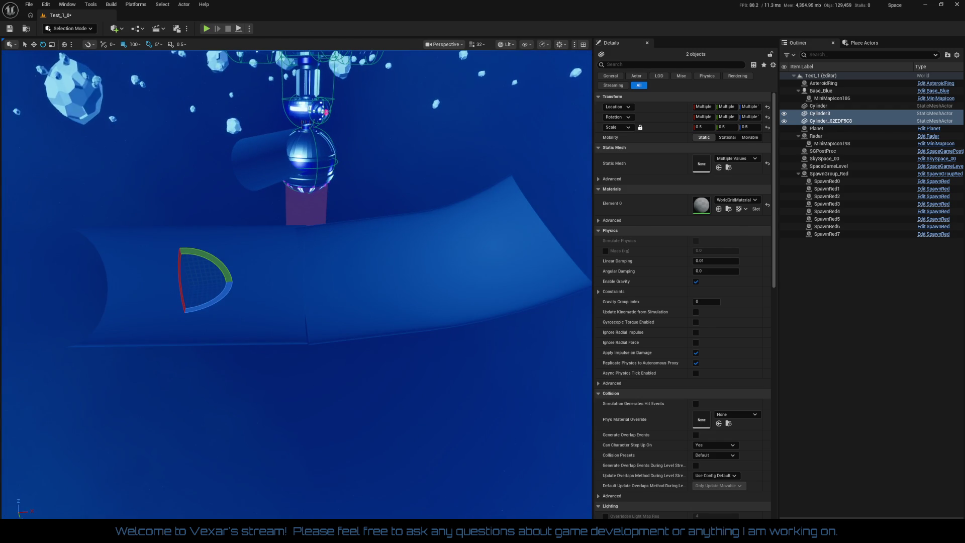
Step: Reset the rotation of Cylinder_62EDF5C8 and Cylinder3 to 0, 0, 0 so both stand upright
{"action": "left_click", "coordinate": [339, 295]}
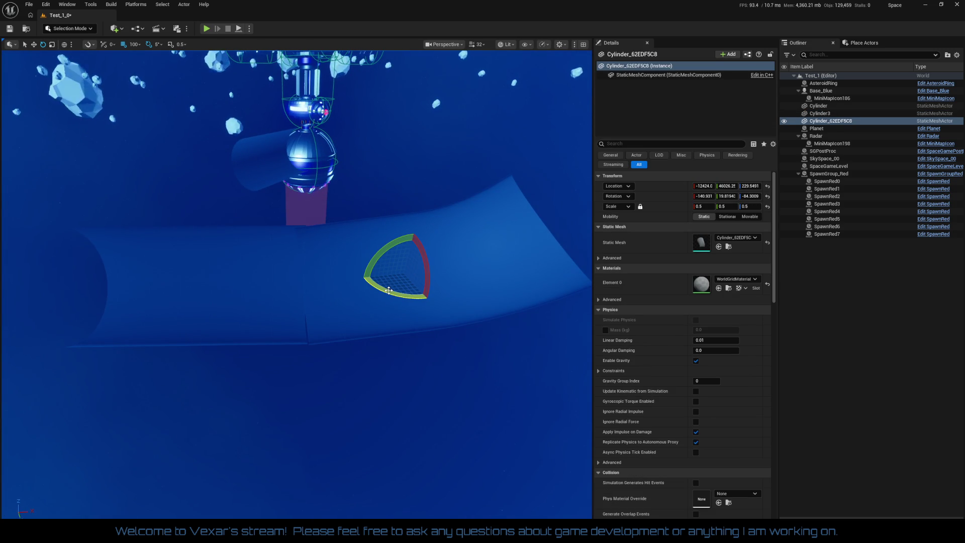
{"action": "left_click", "coordinate": [768, 197]}
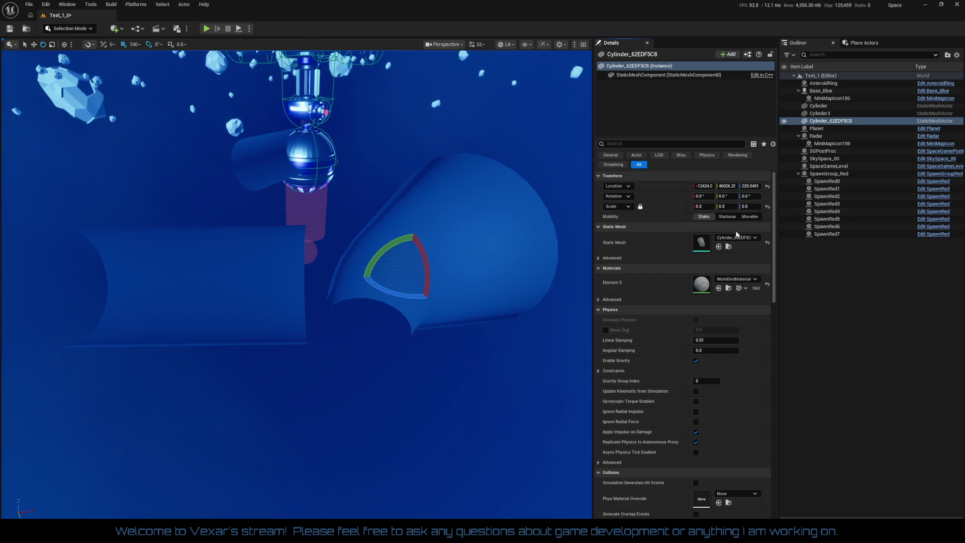
{"action": "scroll", "coordinate": [458, 375], "scroll_direction": "down", "scroll_amount": 5}
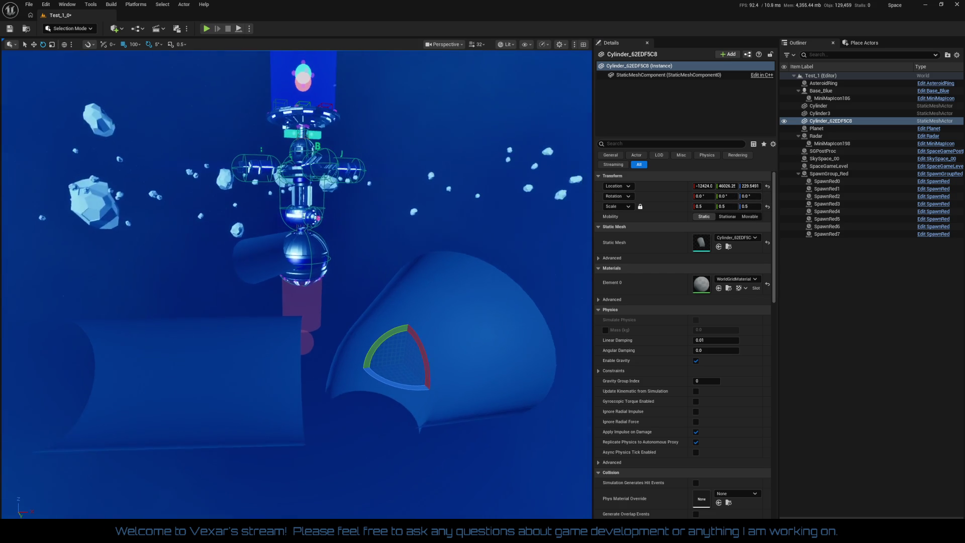
{"action": "left_click", "coordinate": [282, 278]}
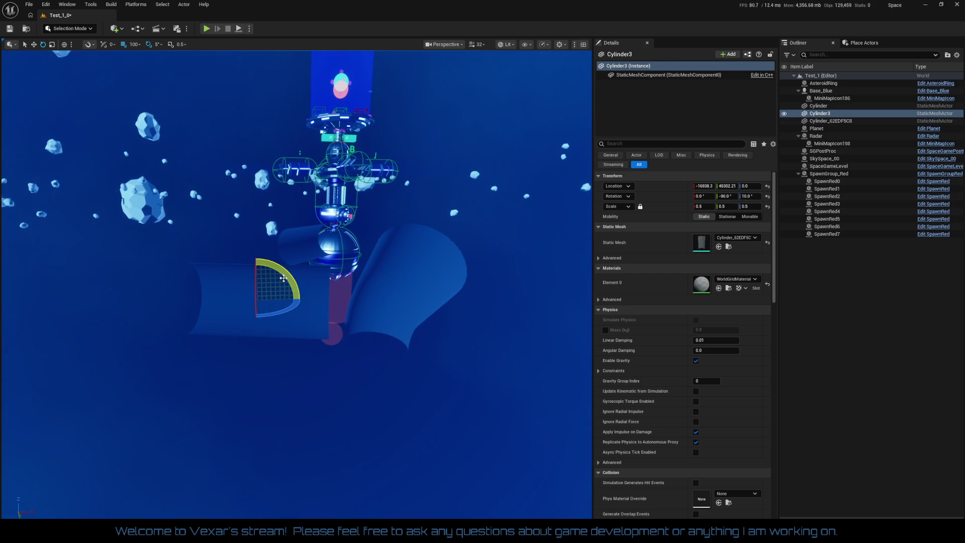
{"action": "left_click", "coordinate": [767, 196]}
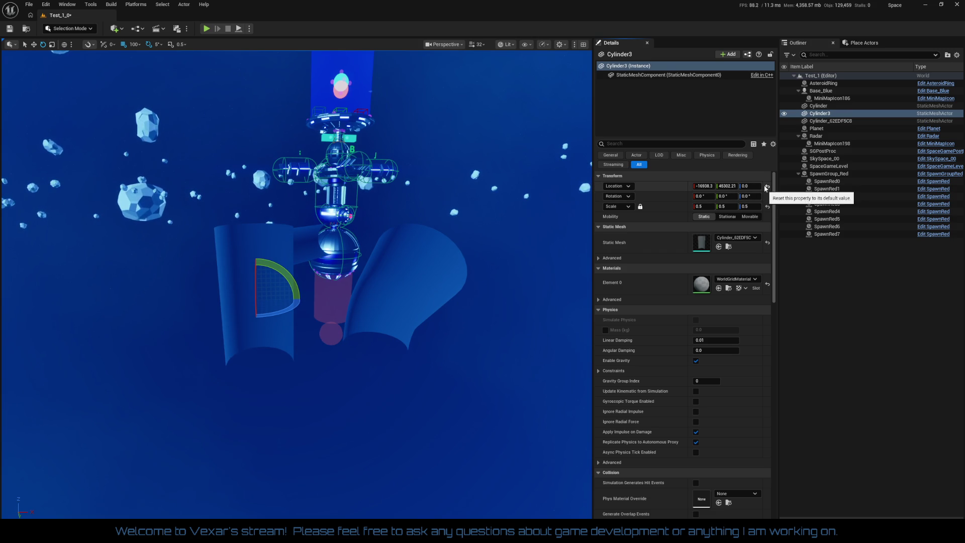
{"action": "mouse_move", "coordinate": [296, 281]}
{"action": "left_mouse_down"}
{"action": "mouse_move", "coordinate": [271, 292]}
{"action": "mouse_move", "coordinate": [302, 277]}
{"action": "mouse_move", "coordinate": [354, 349]}
{"action": "left_mouse_up"}
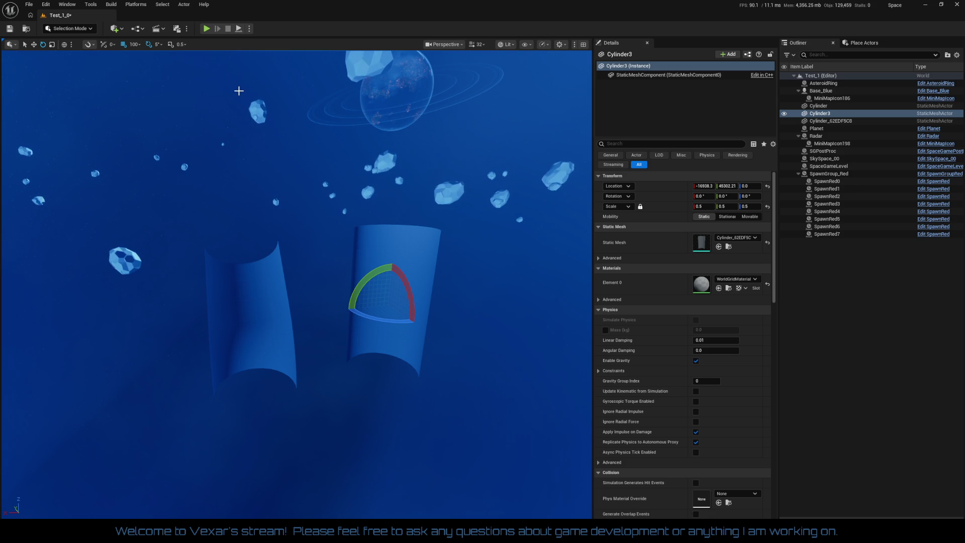
Step: Set grid snap to 1,000 and give both tubes an X location of 0
{"action": "left_click", "coordinate": [131, 44]}
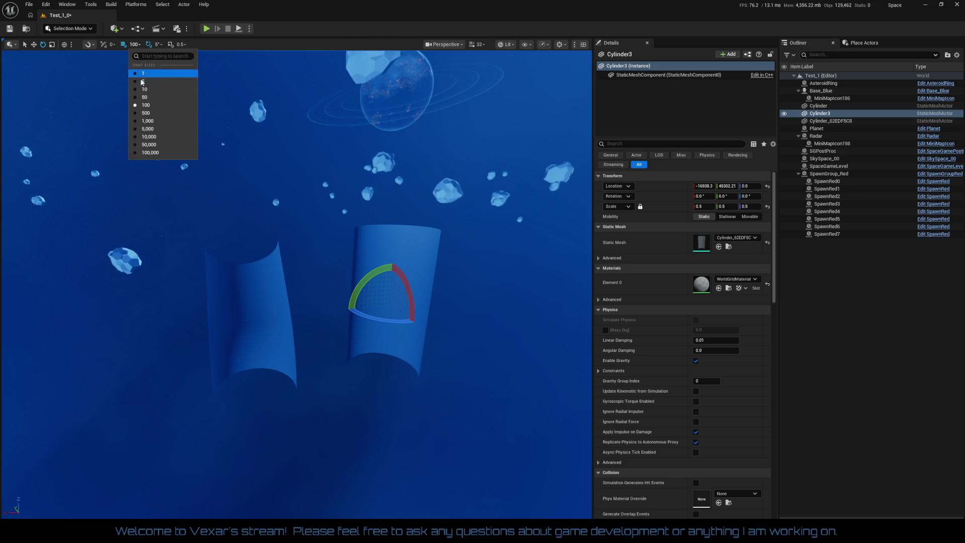
{"action": "left_click", "coordinate": [151, 122]}
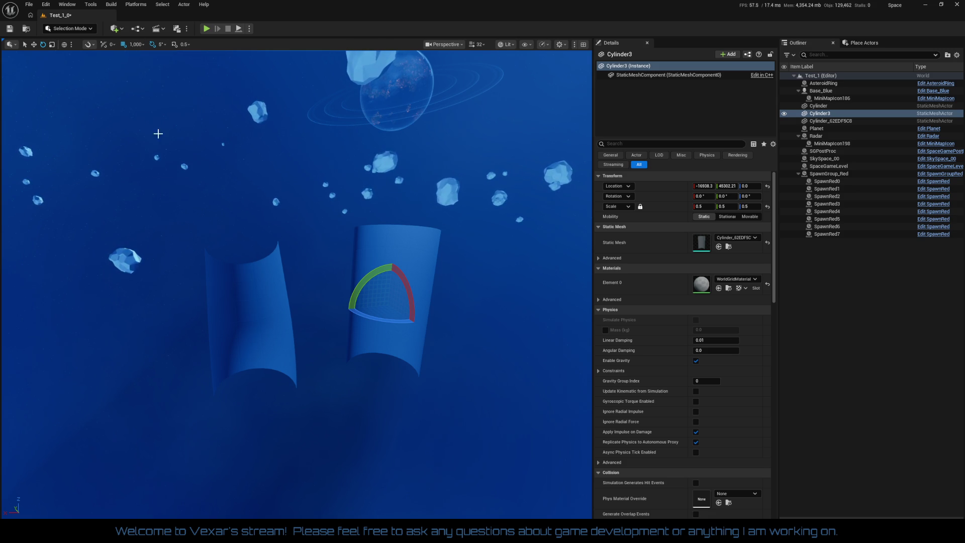
{"action": "left_click", "coordinate": [704, 186]}
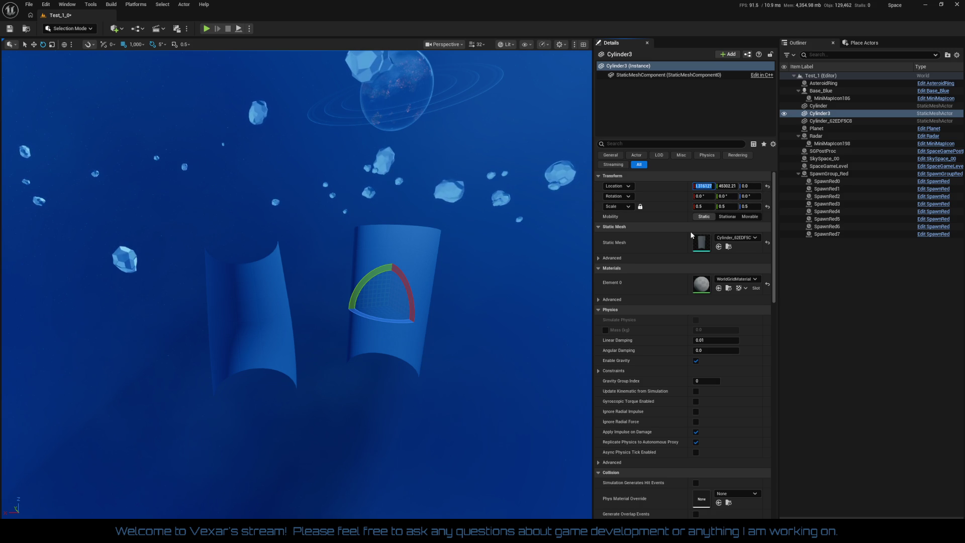
{"action": "type", "text": "0"}
{"action": "key", "text": "Tab"}
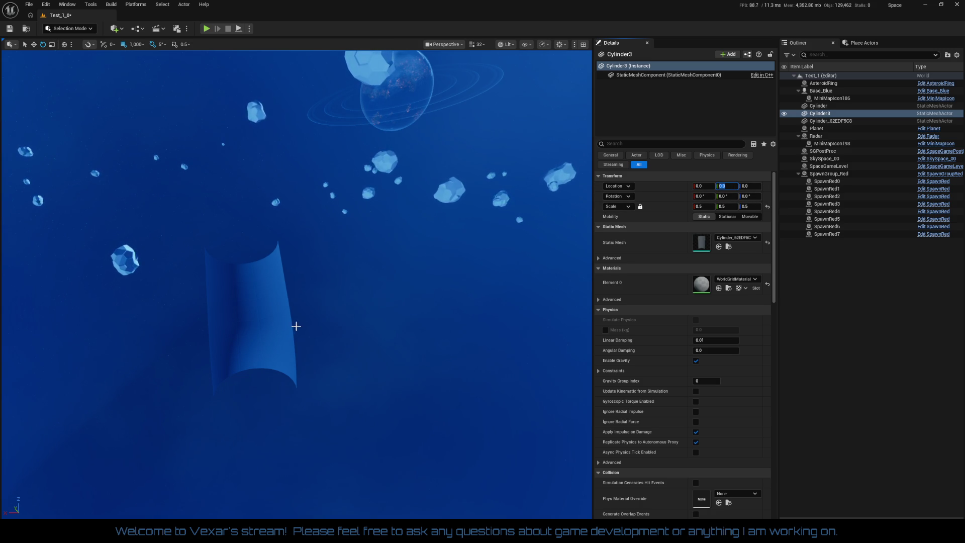
{"action": "left_click", "coordinate": [325, 299]}
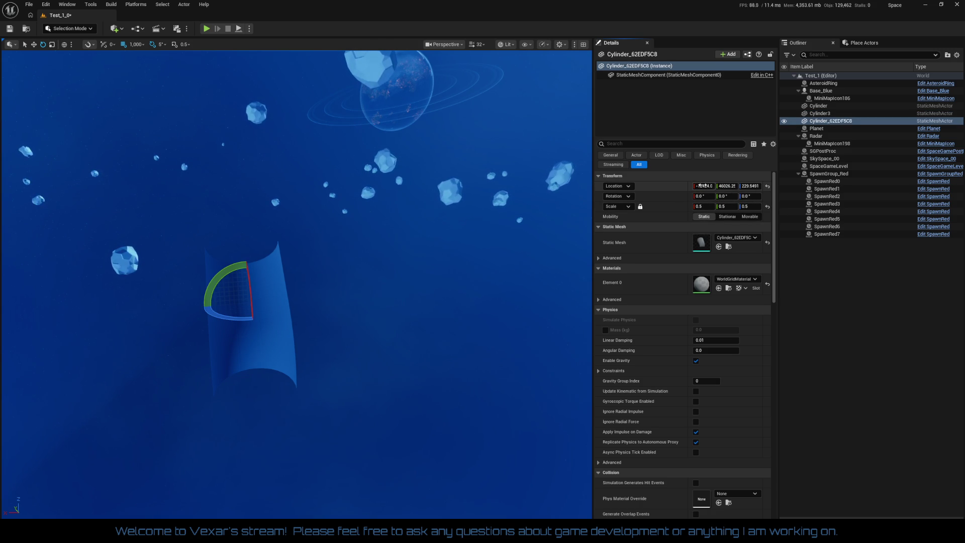
{"action": "type", "text": "0"}
{"action": "key", "text": "Tab"}
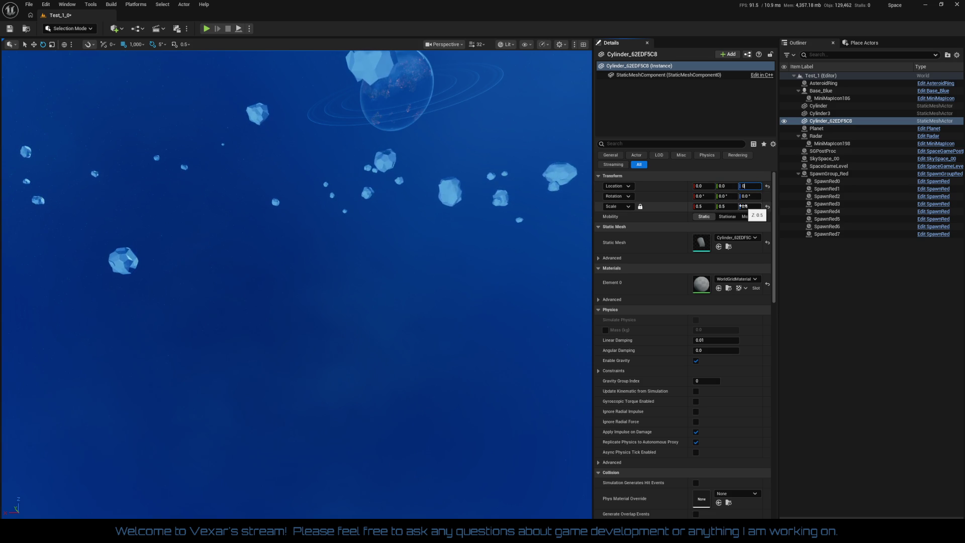
{"action": "key", "text": "Return"}
Step: Move Cylinder_62EDF5C8 to Y 9000 and Cylinder3 to Y 8000
{"action": "key", "text": "f"}
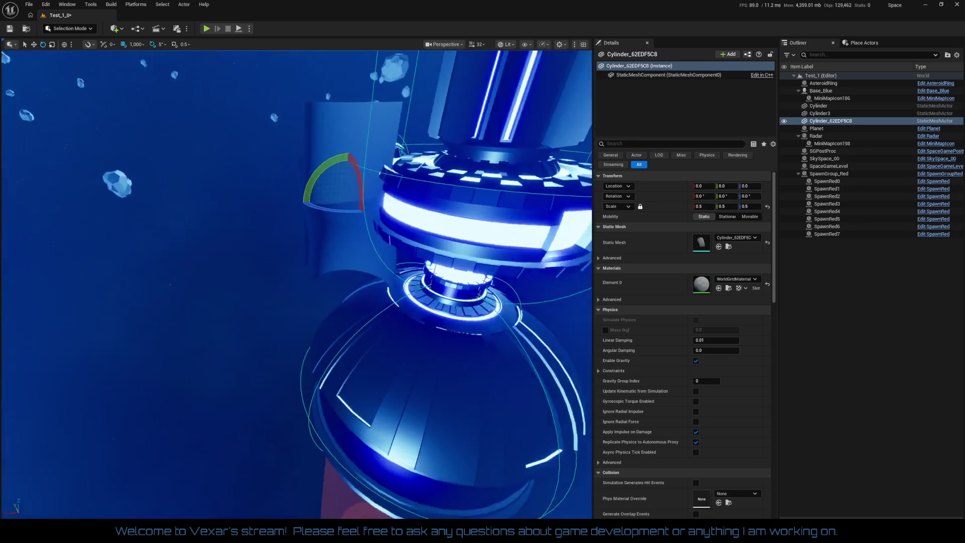
{"action": "key", "text": "w"}
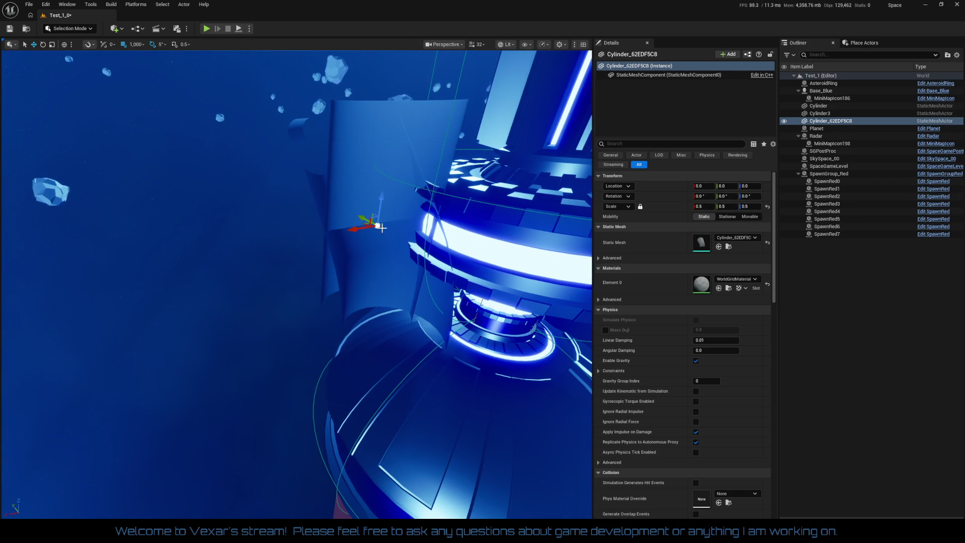
{"action": "left_click_drag", "start_coordinate": [382, 210], "coordinate": [316, 188]}
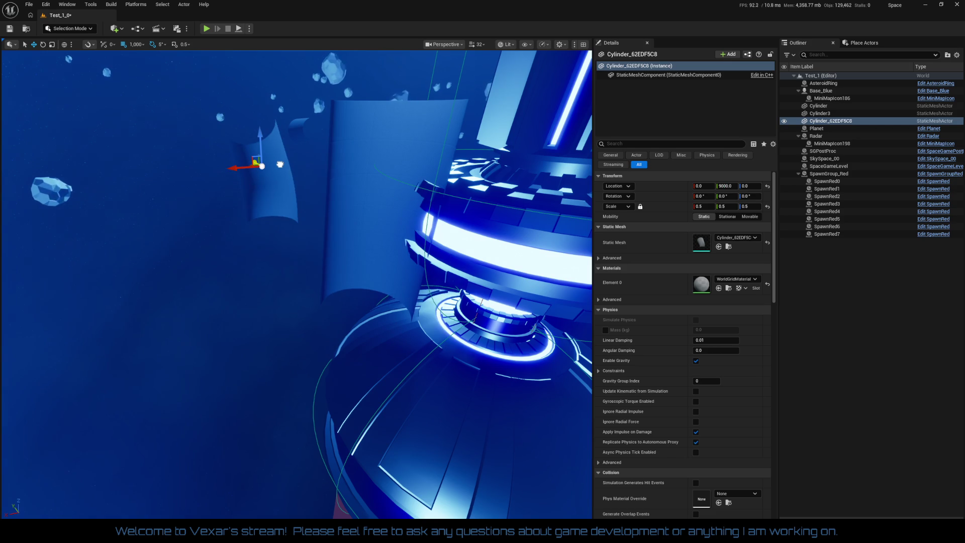
{"action": "left_click", "coordinate": [335, 201]}
{"action": "left_click_drag", "start_coordinate": [357, 215], "coordinate": [254, 167]}
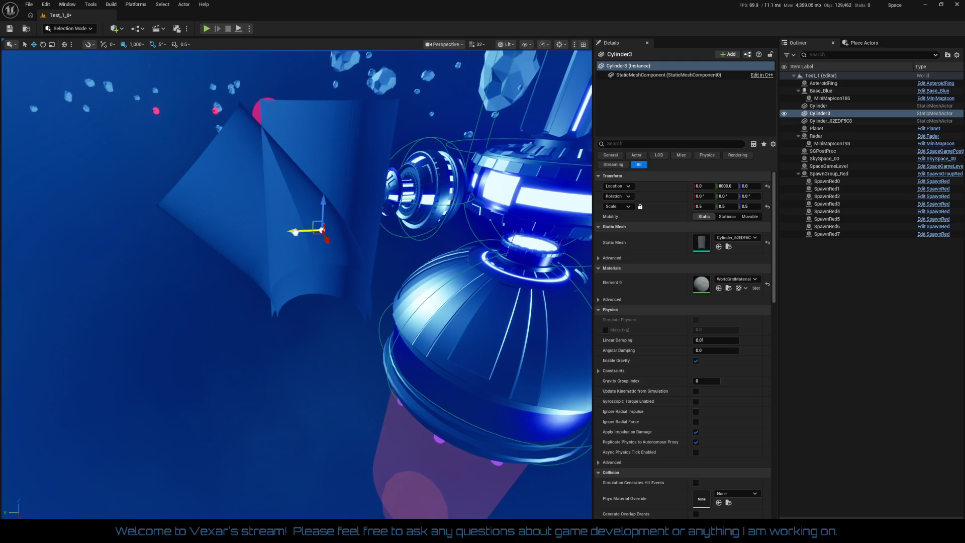
Step: Lower Cylinder3 to Z -5000 and line it up at Y 8000 below the other tube
{"action": "left_click_drag", "start_coordinate": [301, 231], "coordinate": [314, 234]}
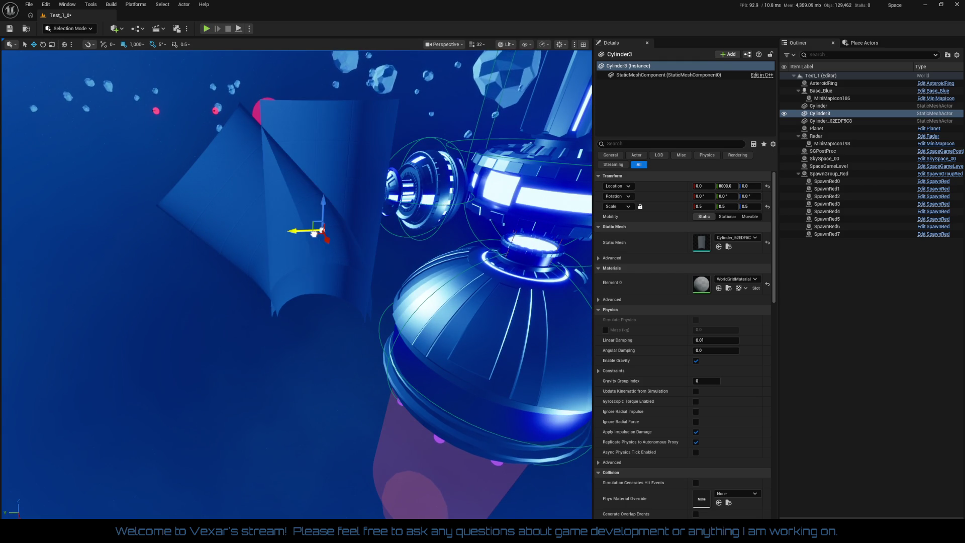
{"action": "left_click_drag", "start_coordinate": [321, 195], "coordinate": [316, 377]}
{"action": "scroll", "coordinate": [312, 362], "scroll_direction": "up", "scroll_amount": 3}
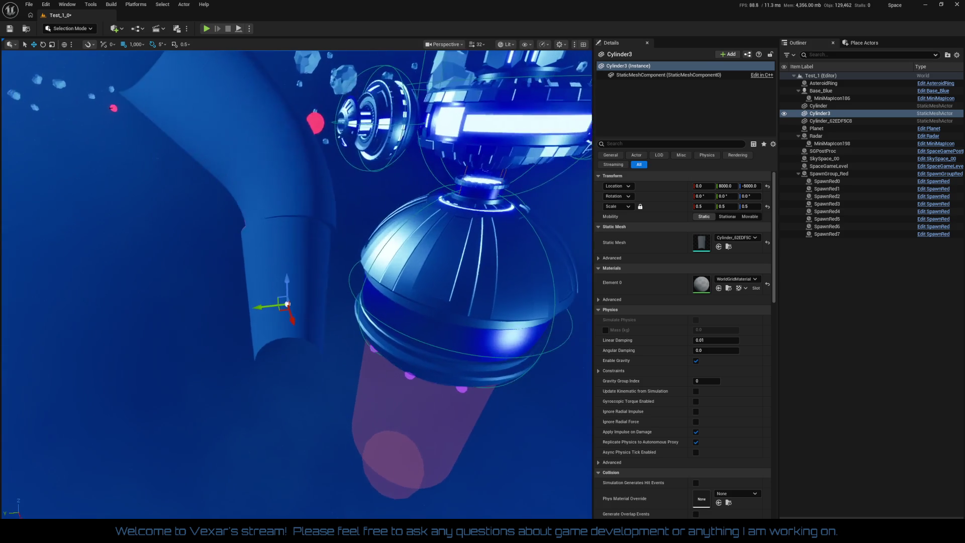
{"action": "mouse_move", "coordinate": [266, 320]}
{"action": "left_mouse_down"}
{"action": "mouse_move", "coordinate": [288, 321]}
{"action": "mouse_move", "coordinate": [277, 321]}
{"action": "left_mouse_up"}
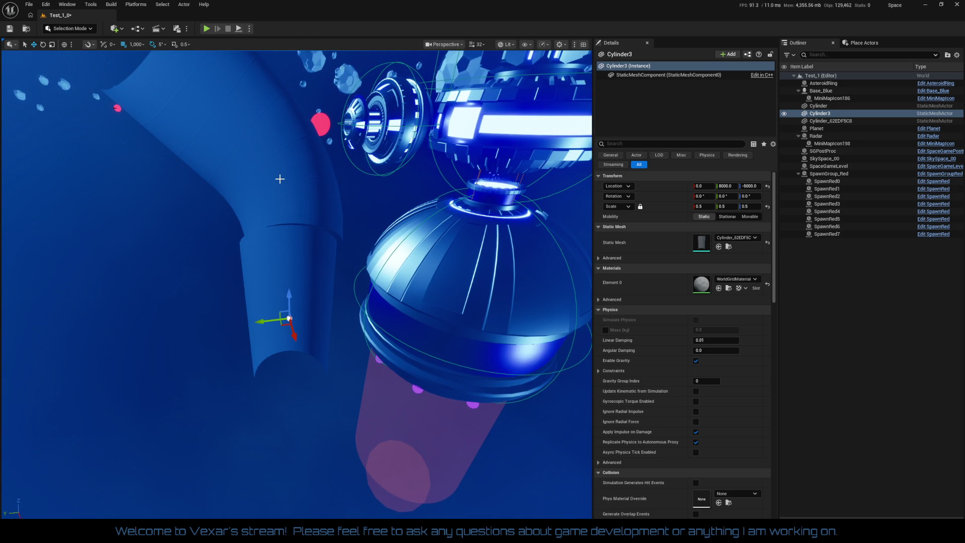
{"action": "scroll", "coordinate": [369, 274], "scroll_direction": "up", "scroll_amount": 5}
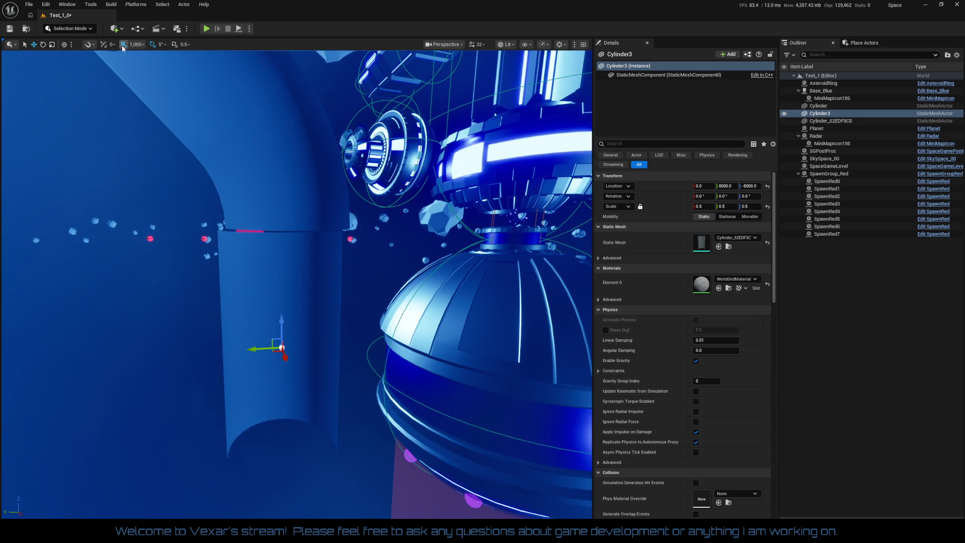
Step: Try grid snap 500, then switch to 100 and nudge Cylinder3 to Y 7900
{"action": "left_click", "coordinate": [136, 44]}
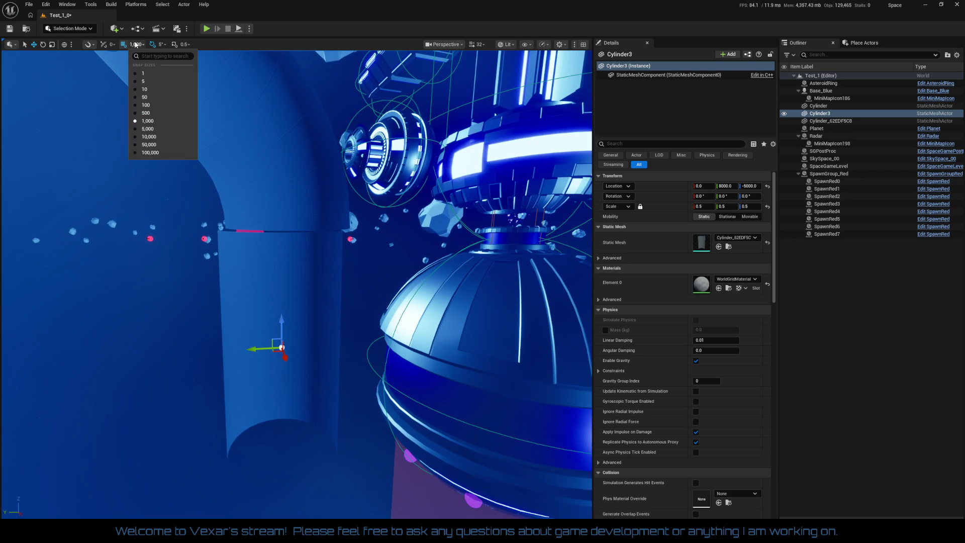
{"action": "left_click", "coordinate": [145, 113]}
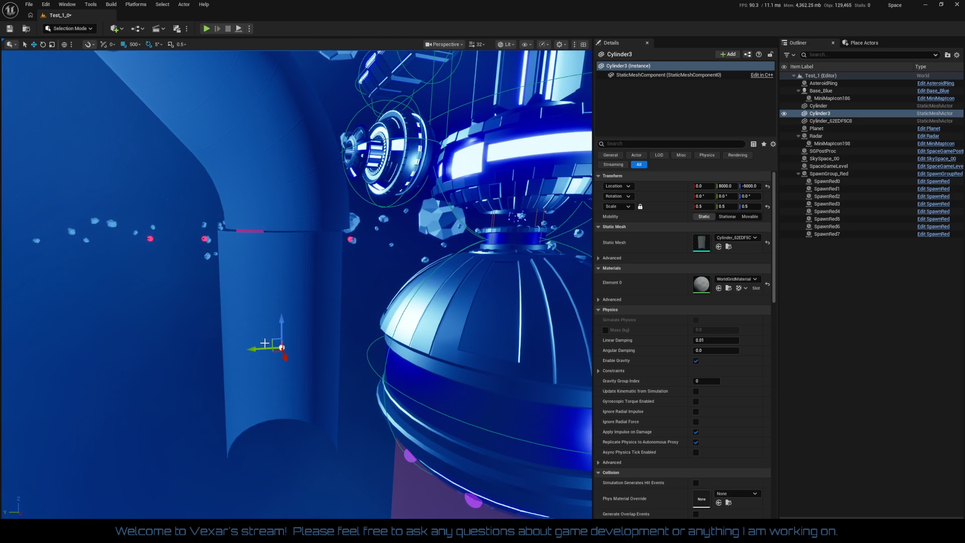
{"action": "mouse_move", "coordinate": [254, 348]}
{"action": "left_mouse_down"}
{"action": "mouse_move", "coordinate": [271, 348]}
{"action": "mouse_move", "coordinate": [255, 348]}
{"action": "mouse_move", "coordinate": [266, 382]}
{"action": "mouse_move", "coordinate": [251, 409]}
{"action": "left_mouse_up"}
{"action": "left_click", "coordinate": [136, 44]}
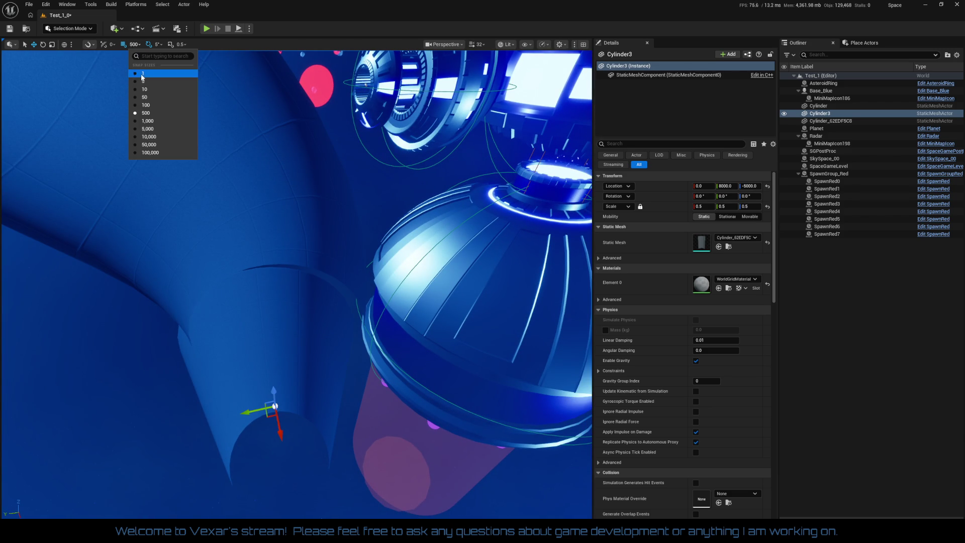
{"action": "left_click", "coordinate": [141, 107]}
{"action": "mouse_move", "coordinate": [245, 410]}
{"action": "left_mouse_down"}
{"action": "mouse_move", "coordinate": [255, 408]}
{"action": "mouse_move", "coordinate": [201, 382]}
{"action": "left_mouse_up"}
Step: Raise Cylinder3 to Z -4900, keep it at Y 7900, and check its alignment
{"action": "mouse_move", "coordinate": [342, 463]}
{"action": "left_mouse_down"}
{"action": "mouse_move", "coordinate": [296, 450]}
{"action": "mouse_move", "coordinate": [342, 462]}
{"action": "left_mouse_up"}
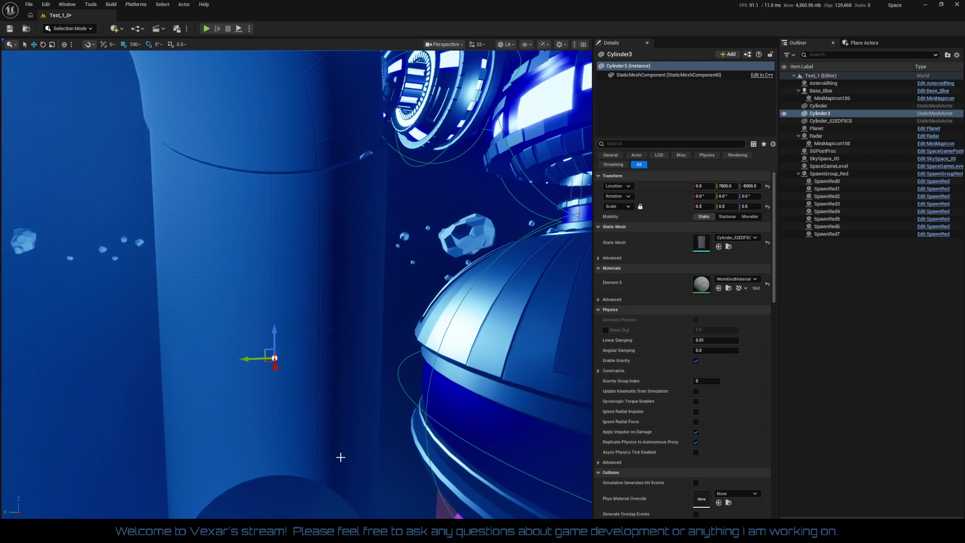
{"action": "left_click_drag", "start_coordinate": [250, 359], "coordinate": [249, 351]}
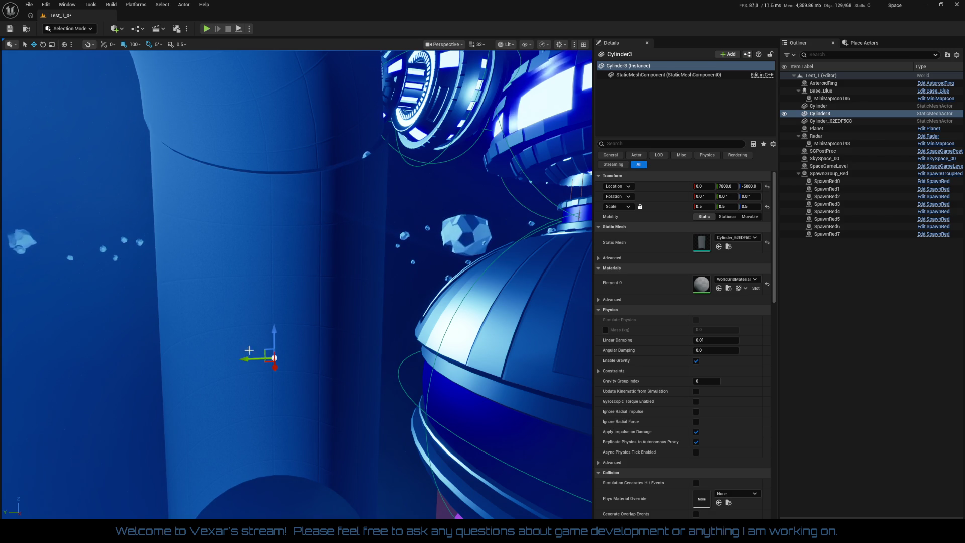
{"action": "left_click_drag", "start_coordinate": [274, 336], "coordinate": [274, 327]}
{"action": "left_click_drag", "start_coordinate": [274, 272], "coordinate": [295, 367]}
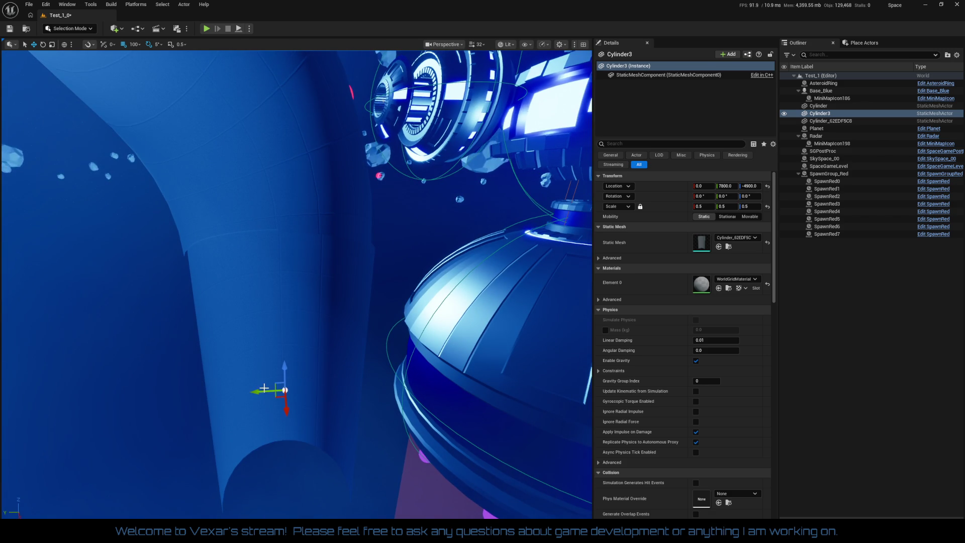
{"action": "left_click_drag", "start_coordinate": [254, 392], "coordinate": [250, 393]}
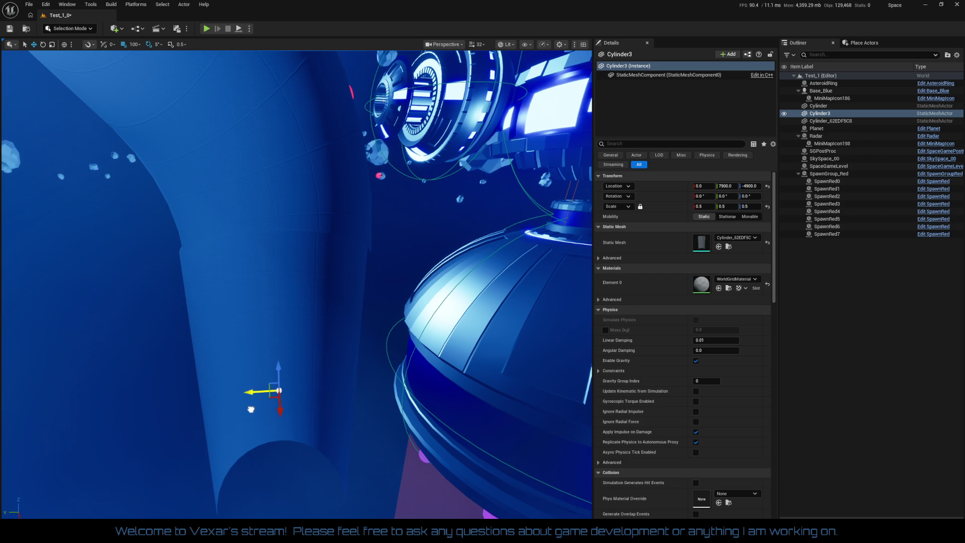
{"action": "mouse_move", "coordinate": [252, 417]}
{"action": "left_mouse_down"}
{"action": "mouse_move", "coordinate": [249, 382]}
{"action": "mouse_move", "coordinate": [251, 418]}
{"action": "mouse_move", "coordinate": [309, 426]}
{"action": "mouse_move", "coordinate": [304, 352]}
{"action": "mouse_move", "coordinate": [302, 420]}
{"action": "mouse_move", "coordinate": [277, 329]}
{"action": "mouse_move", "coordinate": [254, 329]}
{"action": "mouse_move", "coordinate": [243, 279]}
{"action": "mouse_move", "coordinate": [254, 370]}
{"action": "left_mouse_up"}
{"action": "scroll", "coordinate": [254, 329], "scroll_direction": "up", "scroll_amount": 3}
{"action": "left_click_drag", "start_coordinate": [301, 347], "coordinate": [300, 346]}
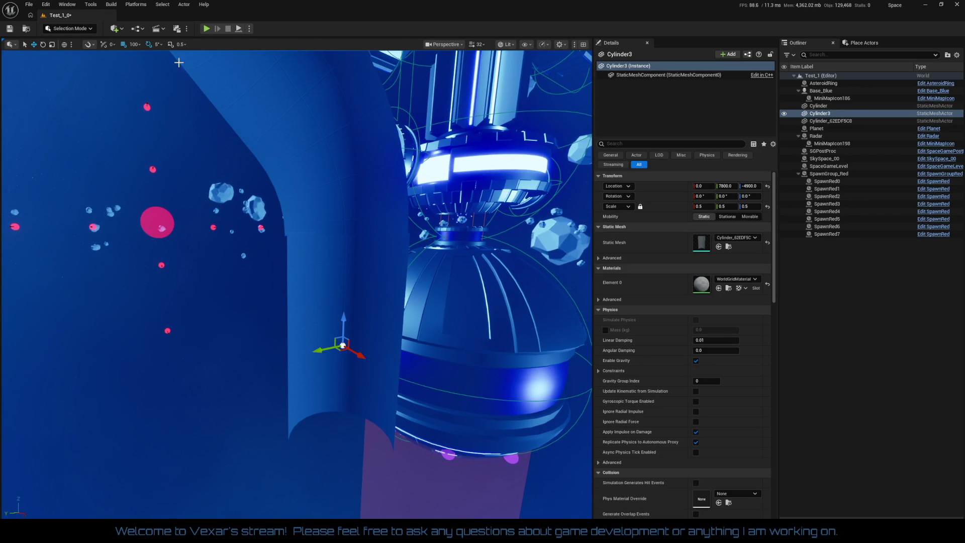
Step: Set grid snapping to 10 units
{"action": "left_click", "coordinate": [132, 47]}
{"action": "left_click", "coordinate": [129, 44]}
{"action": "left_click", "coordinate": [129, 43]}
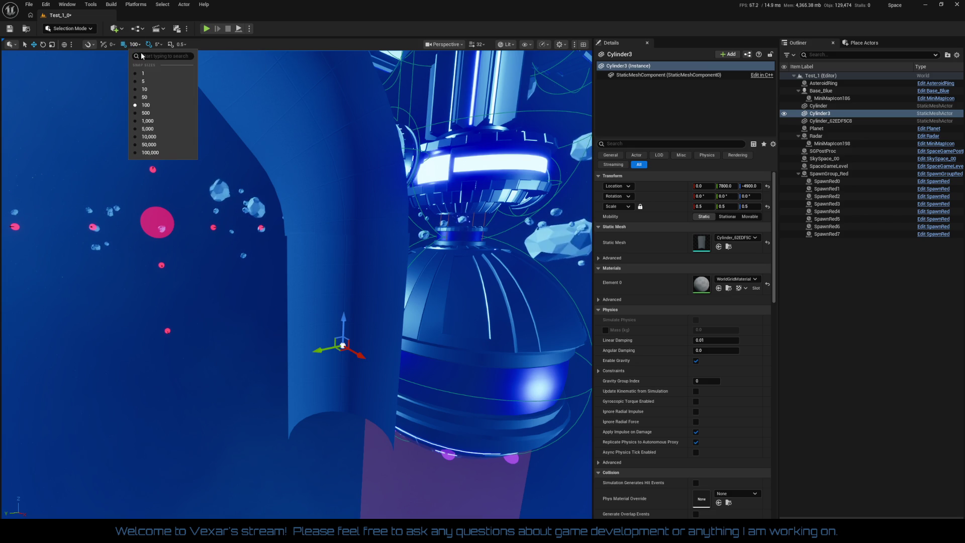
{"action": "left_click", "coordinate": [157, 90]}
Step: Nudge Cylinder3 to Y 7850 and Z -4960, undoing an overshoot along Y
{"action": "left_click_drag", "start_coordinate": [307, 387], "coordinate": [305, 352]}
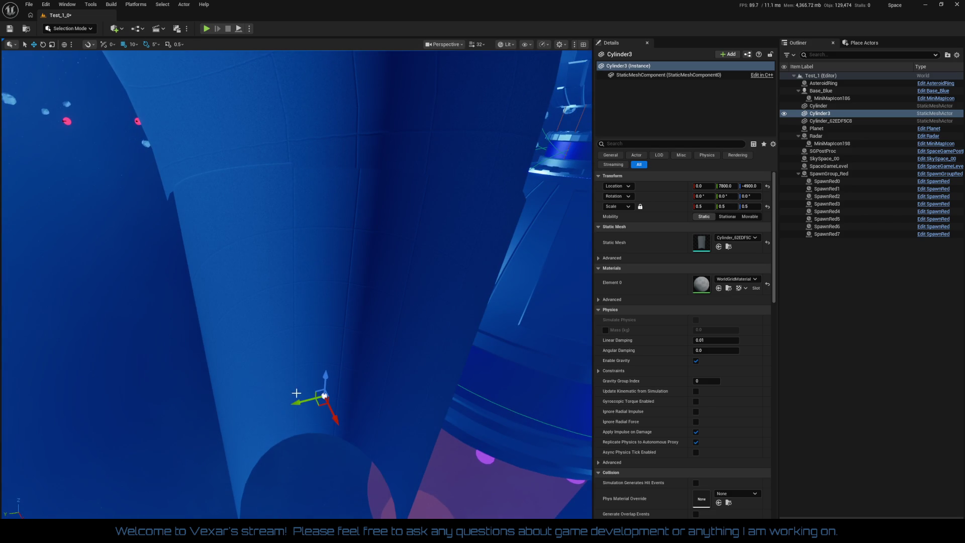
{"action": "left_click_drag", "start_coordinate": [302, 404], "coordinate": [296, 405]}
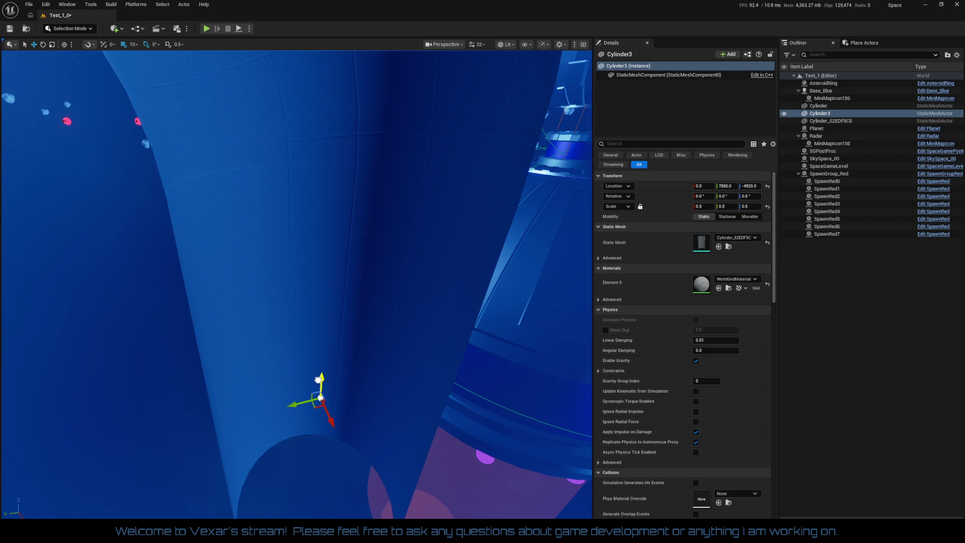
{"action": "left_click_drag", "start_coordinate": [318, 382], "coordinate": [317, 384]}
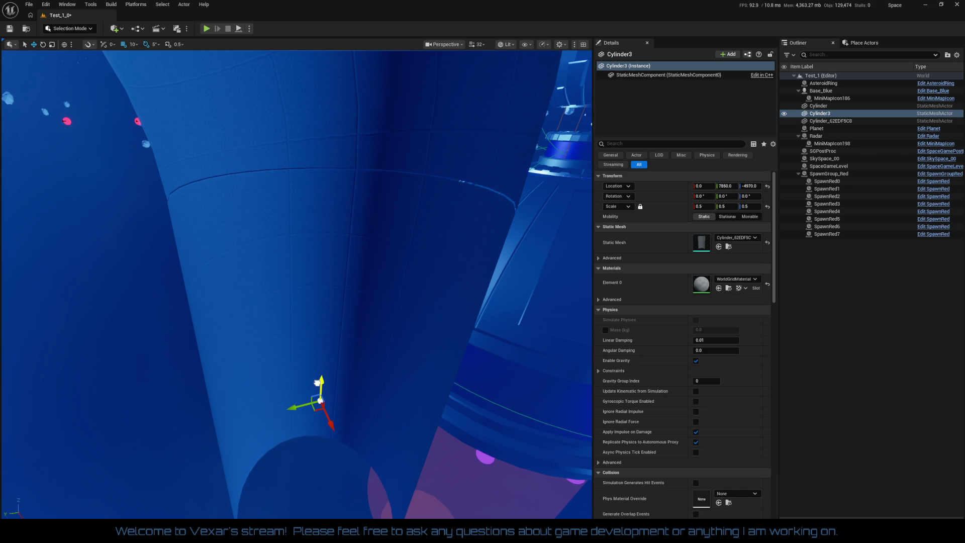
{"action": "left_click_drag", "start_coordinate": [297, 382], "coordinate": [309, 261]}
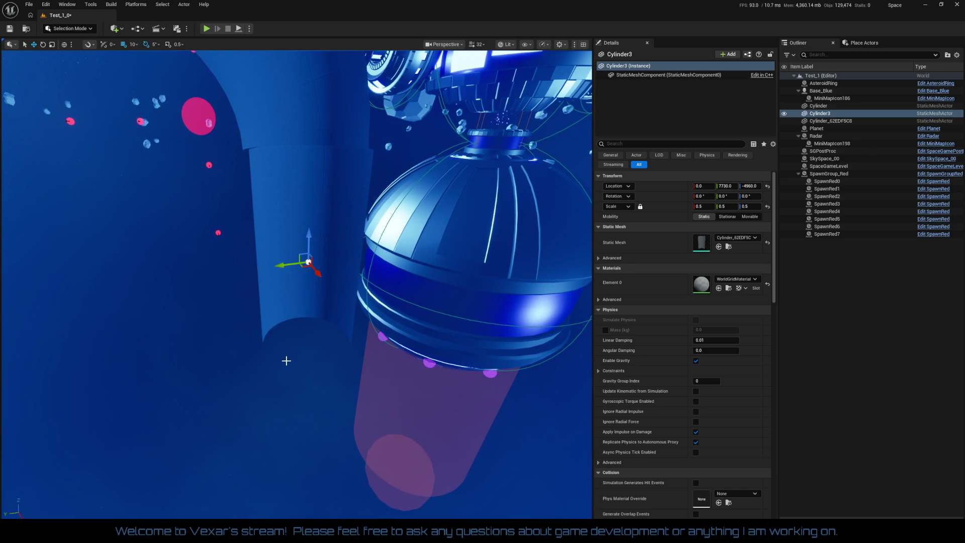
{"action": "key", "text": "ctrl+z"}
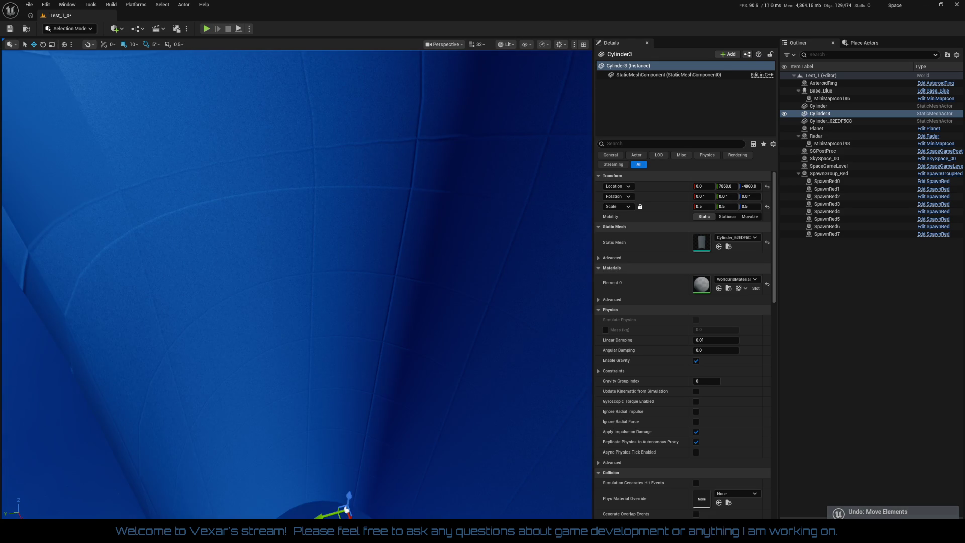
{"action": "scroll", "coordinate": [338, 303], "scroll_direction": "down", "scroll_amount": 10}
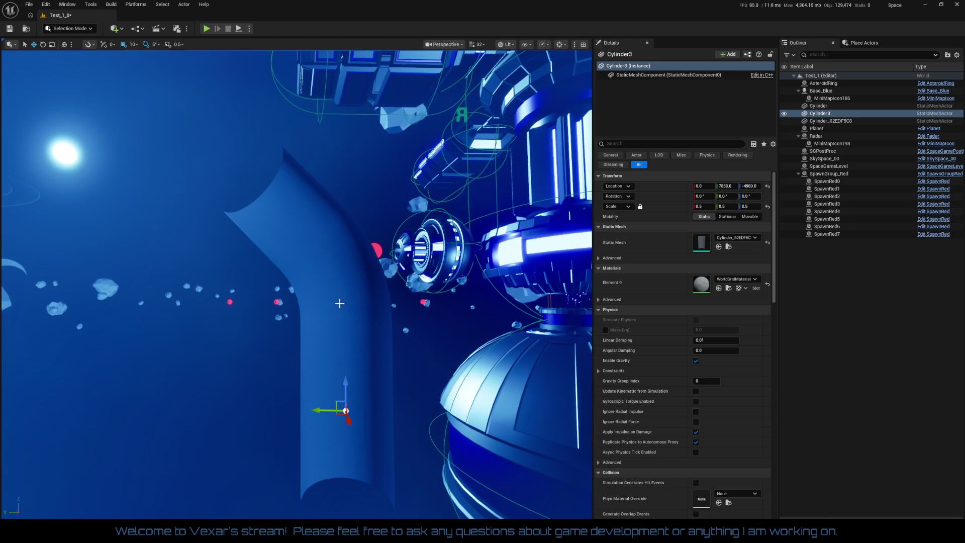
{"action": "left_click", "coordinate": [830, 121]}
Step: Select both cylinders and set the grid snap size to 5,000
{"action": "left_click", "coordinate": [820, 114], "text": "ctrl"}
{"action": "left_click", "coordinate": [134, 44]}
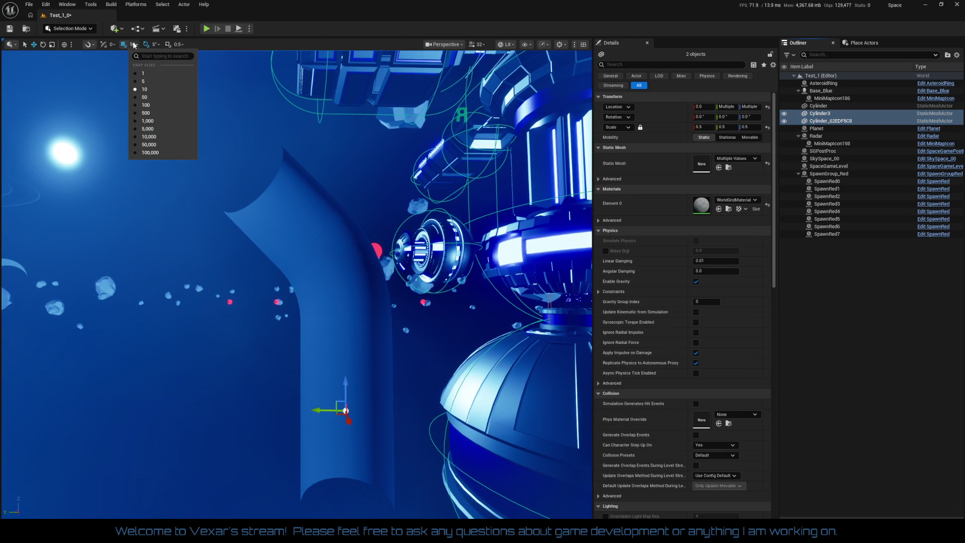
{"action": "left_click", "coordinate": [149, 129]}
{"action": "scroll", "coordinate": [209, 202], "scroll_direction": "up", "scroll_amount": 5}
{"action": "scroll", "coordinate": [220, 312], "scroll_direction": "down", "scroll_amount": 4}
Step: Rotate both tube pieces to about -90° on X and -90° on Z
{"action": "key", "text": "e"}
{"action": "mouse_move", "coordinate": [278, 325]}
{"action": "left_mouse_down"}
{"action": "mouse_move", "coordinate": [319, 297]}
{"action": "mouse_move", "coordinate": [366, 344]}
{"action": "mouse_move", "coordinate": [342, 345]}
{"action": "left_mouse_up"}
{"action": "scroll", "coordinate": [219, 345], "scroll_direction": "down", "scroll_amount": 3}
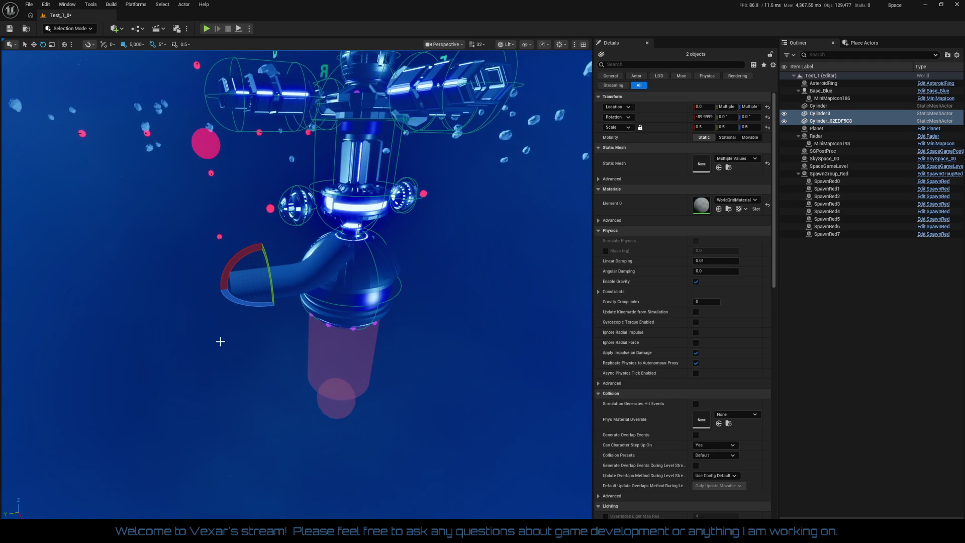
{"action": "left_click_drag", "start_coordinate": [240, 302], "coordinate": [275, 305]}
{"action": "key", "text": "w"}
{"action": "key", "text": "f"}
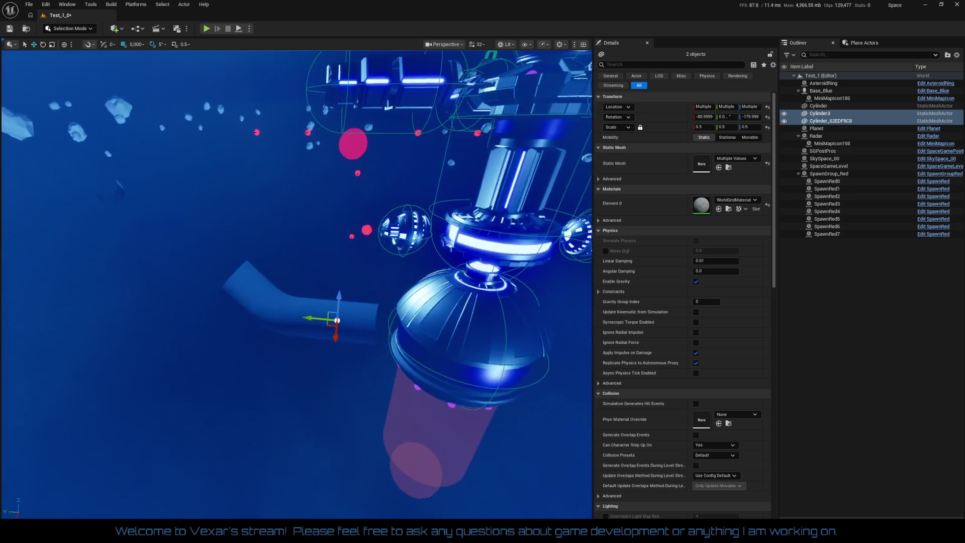
{"action": "left_click_drag", "start_coordinate": [375, 327], "coordinate": [376, 220]}
{"action": "key", "text": "e"}
{"action": "mouse_move", "coordinate": [295, 372]}
{"action": "left_mouse_down"}
{"action": "mouse_move", "coordinate": [311, 386]}
{"action": "mouse_move", "coordinate": [347, 382]}
{"action": "mouse_move", "coordinate": [402, 326]}
{"action": "left_mouse_up"}
Step: Slide the bent tube along Y beside the station into open space
{"action": "left_click_drag", "start_coordinate": [379, 376], "coordinate": [379, 376]}
{"action": "key", "text": "w"}
{"action": "mouse_move", "coordinate": [281, 285]}
{"action": "left_mouse_down"}
{"action": "mouse_move", "coordinate": [538, 246]}
{"action": "mouse_move", "coordinate": [436, 259]}
{"action": "left_mouse_up"}
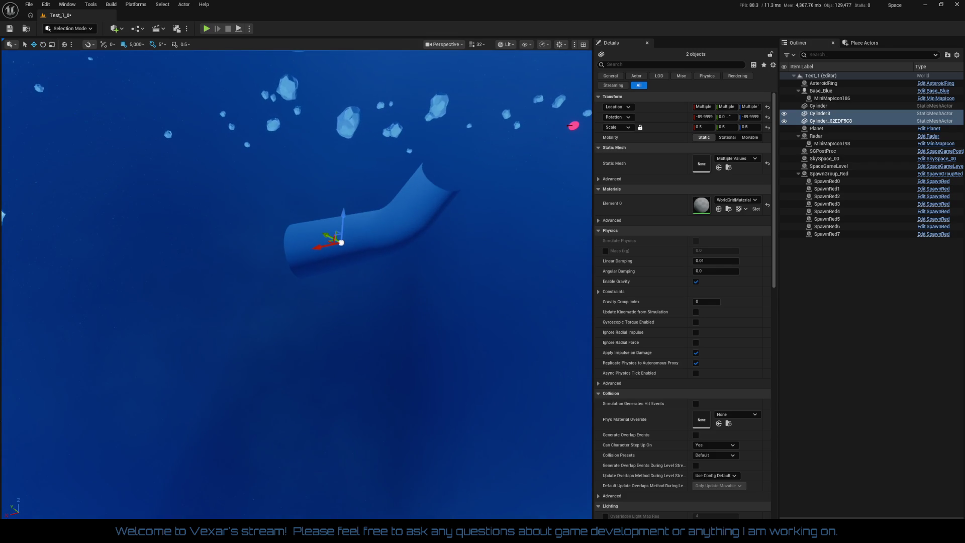
Step: Duplicate both tube pieces, rotate the copy -90° on Y, and slide it along to extend the tunnel
{"action": "key", "text": "ctrl+d"}
{"action": "key", "text": "e"}
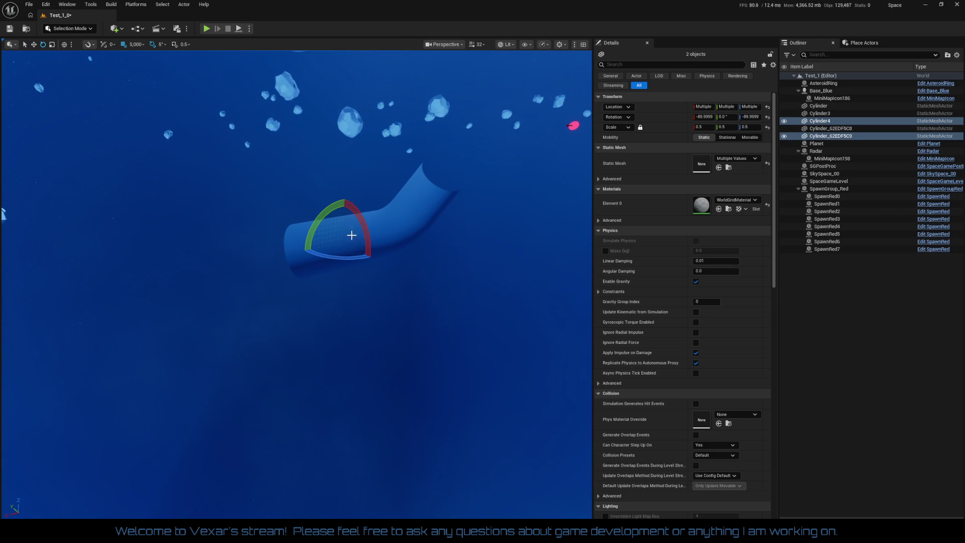
{"action": "mouse_move", "coordinate": [361, 228]}
{"action": "left_mouse_down"}
{"action": "mouse_move", "coordinate": [344, 198]}
{"action": "mouse_move", "coordinate": [373, 231]}
{"action": "mouse_move", "coordinate": [372, 264]}
{"action": "mouse_move", "coordinate": [299, 250]}
{"action": "mouse_move", "coordinate": [365, 253]}
{"action": "mouse_move", "coordinate": [125, 280]}
{"action": "mouse_move", "coordinate": [159, 276]}
{"action": "left_mouse_up"}
{"action": "key", "text": "w"}
{"action": "mouse_move", "coordinate": [251, 301]}
{"action": "left_mouse_down"}
{"action": "mouse_move", "coordinate": [281, 226]}
{"action": "mouse_move", "coordinate": [333, 153]}
{"action": "mouse_move", "coordinate": [351, 176]}
{"action": "mouse_move", "coordinate": [322, 211]}
{"action": "left_mouse_up"}
Step: Fly the viewport camera around to inspect the extended tube, then start a Play session
{"action": "key", "text": "w"}
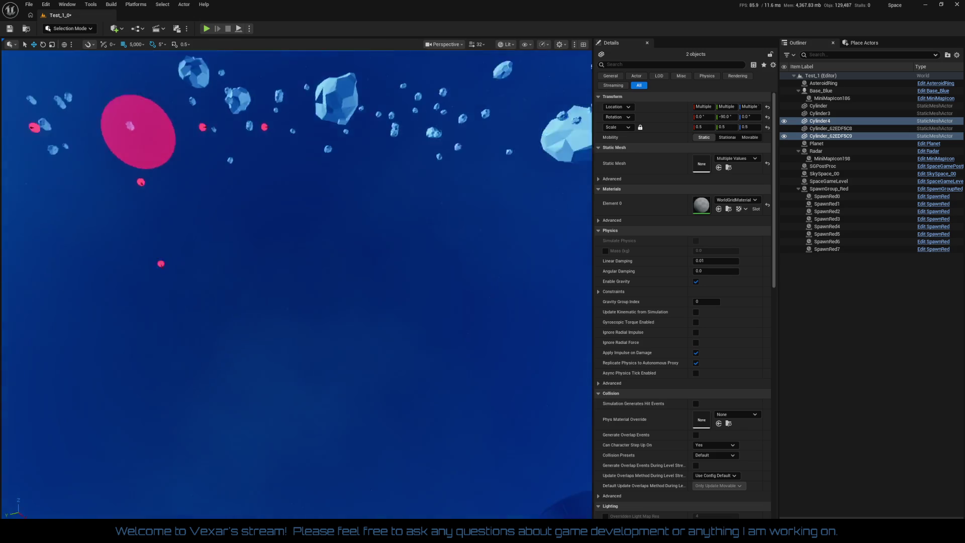
{"action": "key", "text": "w"}
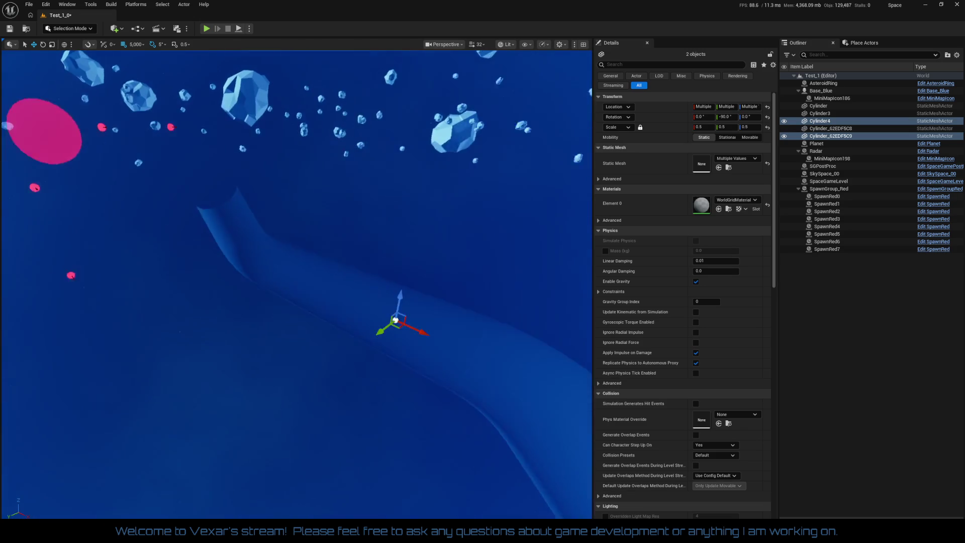
{"action": "key", "text": "w"}
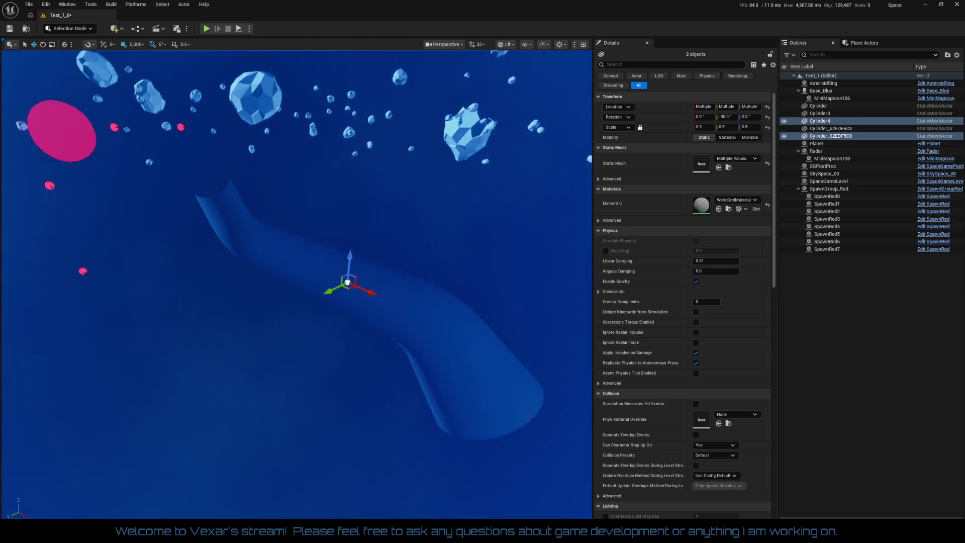
{"action": "key", "text": "w"}
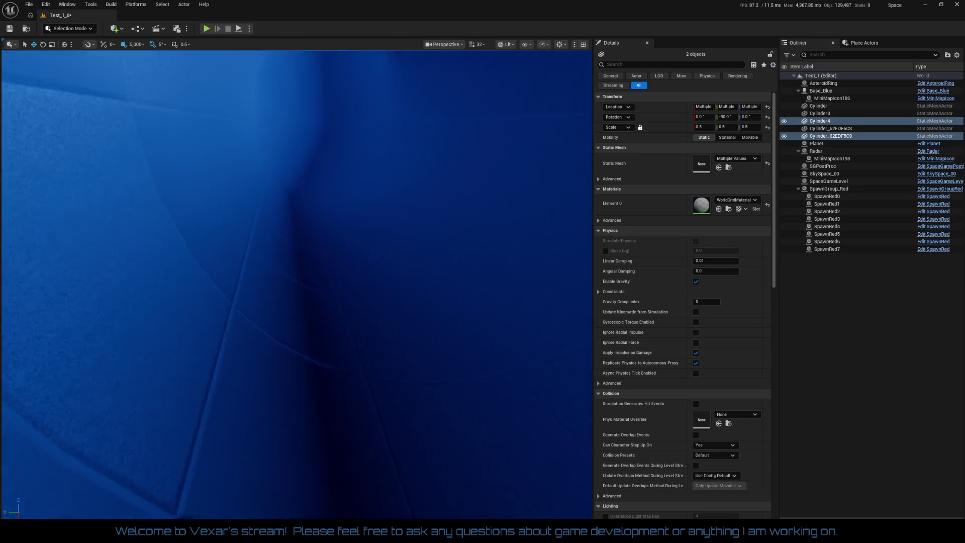
{"action": "key", "text": "s"}
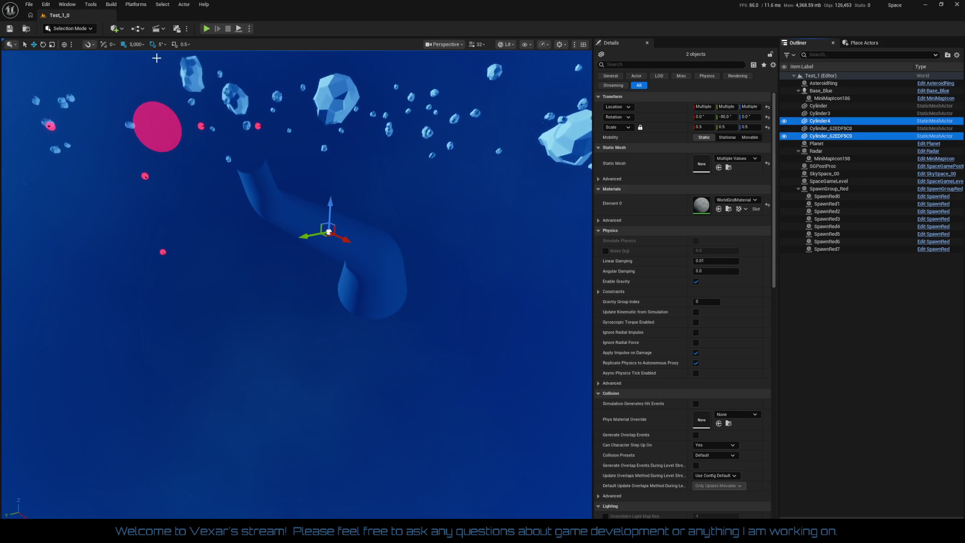
{"action": "left_click", "coordinate": [207, 28]}
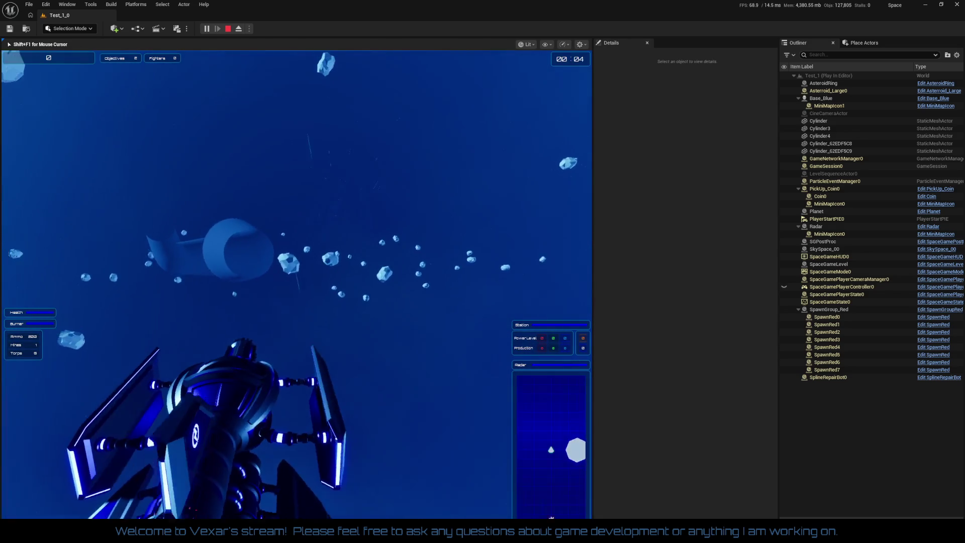
Step: Fly the ship through the tube tunnel in Play mode, then stop the session with Esc
{"action": "key", "text": "shift"}
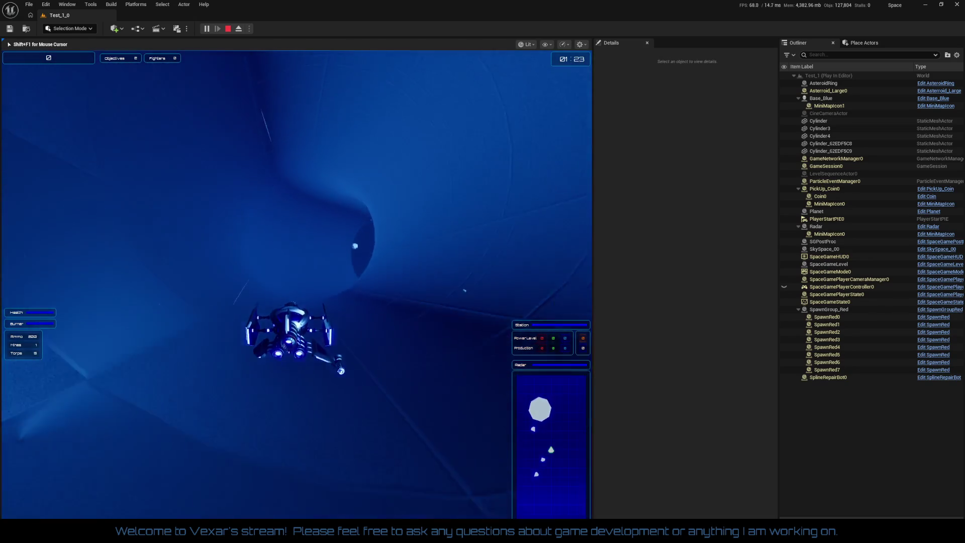
{"action": "key", "text": "Escape"}
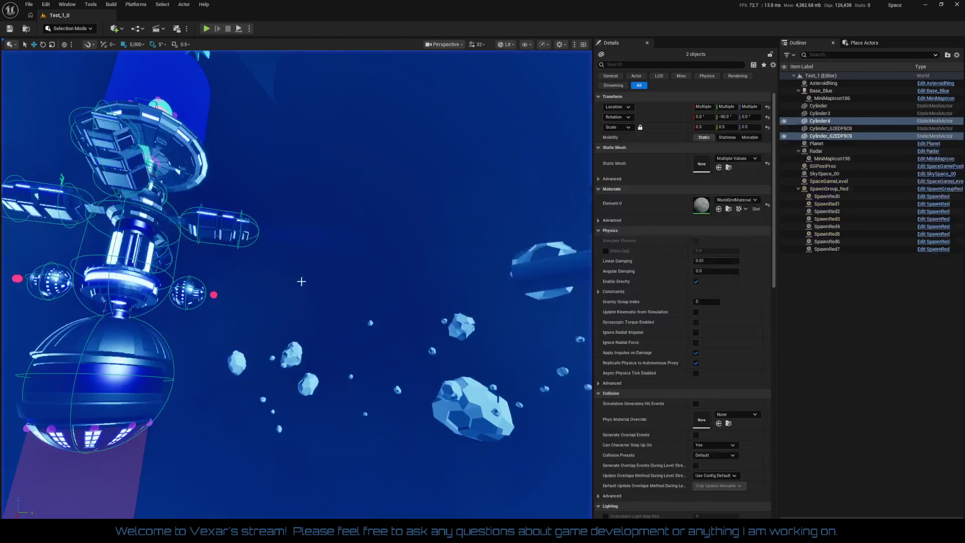
Step: Frame the tube pieces and select all four cylinders in the Outliner to scale them to 0.75
{"action": "key", "text": "f"}
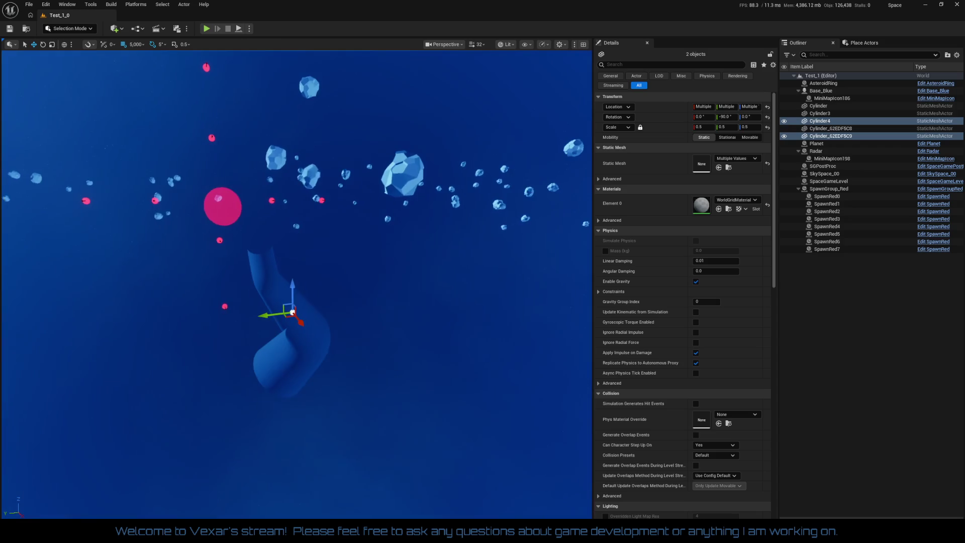
{"action": "mouse_move", "coordinate": [478, 287]}
{"action": "left_mouse_down"}
{"action": "mouse_move", "coordinate": [412, 271]}
{"action": "mouse_move", "coordinate": [478, 288]}
{"action": "left_mouse_up"}
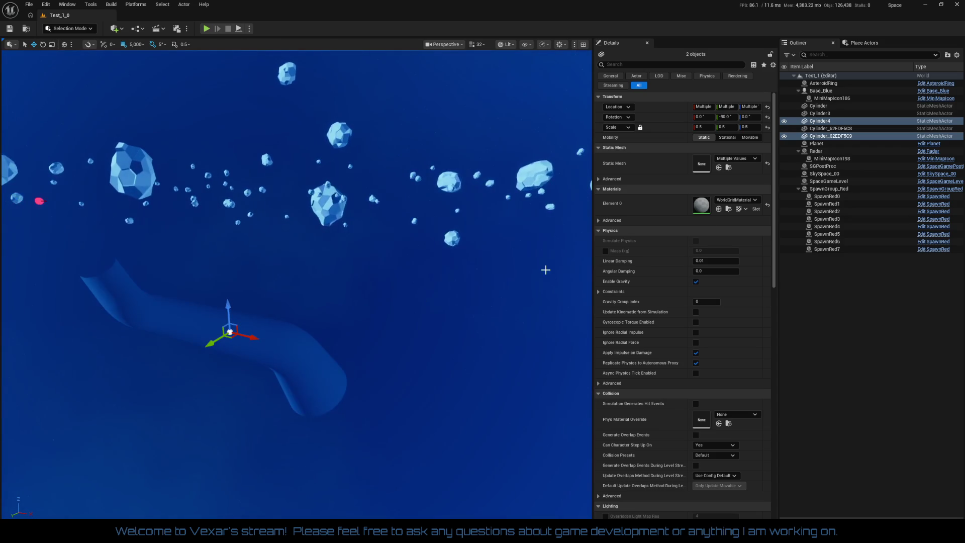
{"action": "left_click", "coordinate": [841, 129]}
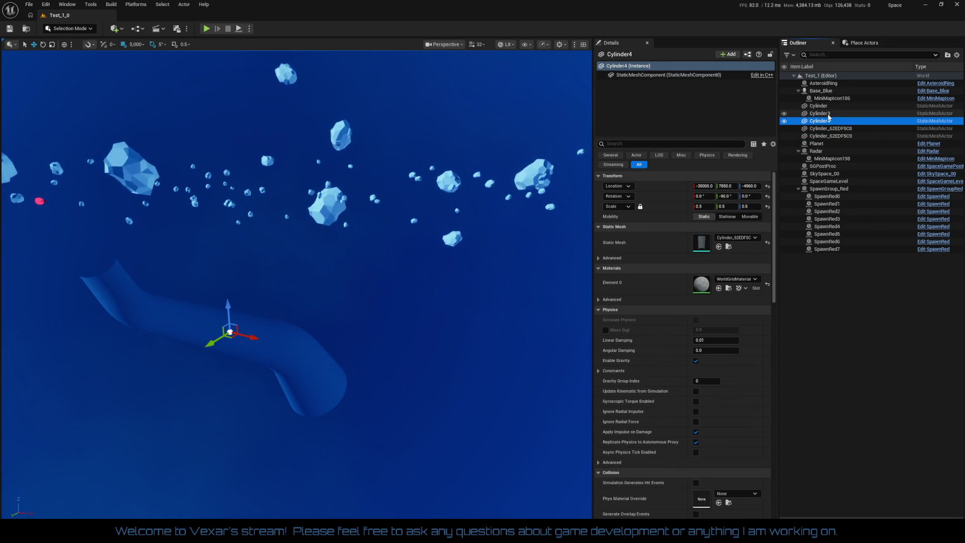
{"action": "left_click", "coordinate": [832, 128], "text": "ctrl"}
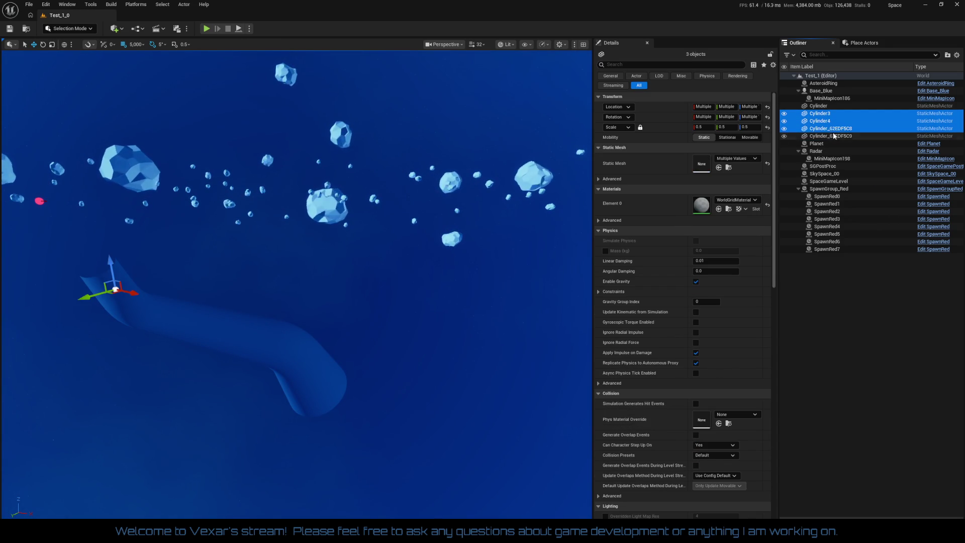
{"action": "left_click", "coordinate": [832, 136], "text": "ctrl"}
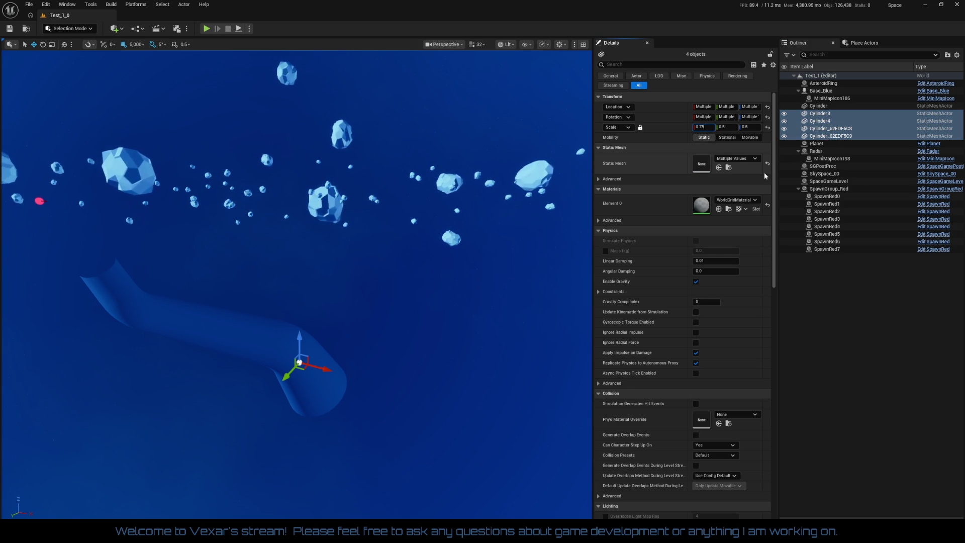
Step: Select end piece Cylinder_62EDF5C9, reposition it to keep the tunnel joined, and start Play
{"action": "left_click_drag", "start_coordinate": [351, 251], "coordinate": [314, 242]}
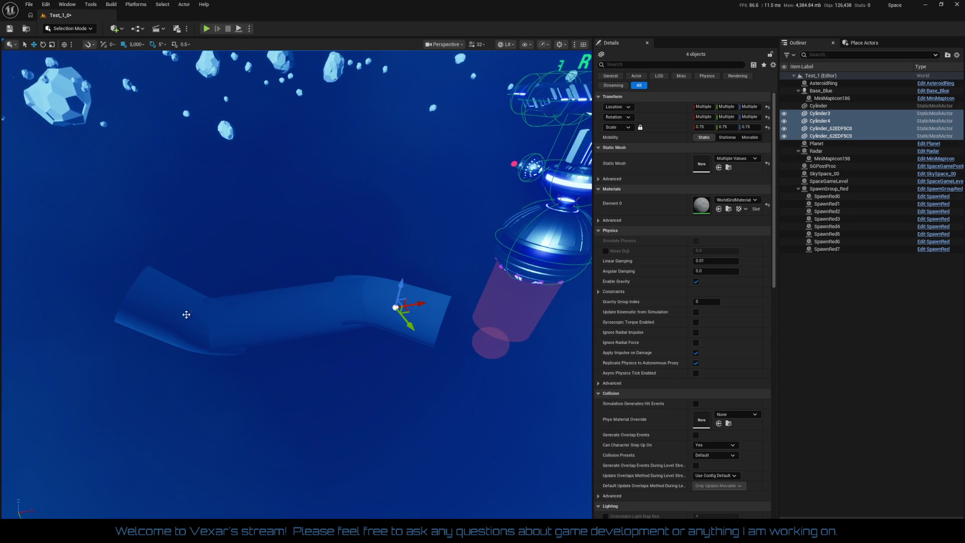
{"action": "left_click", "coordinate": [187, 314]}
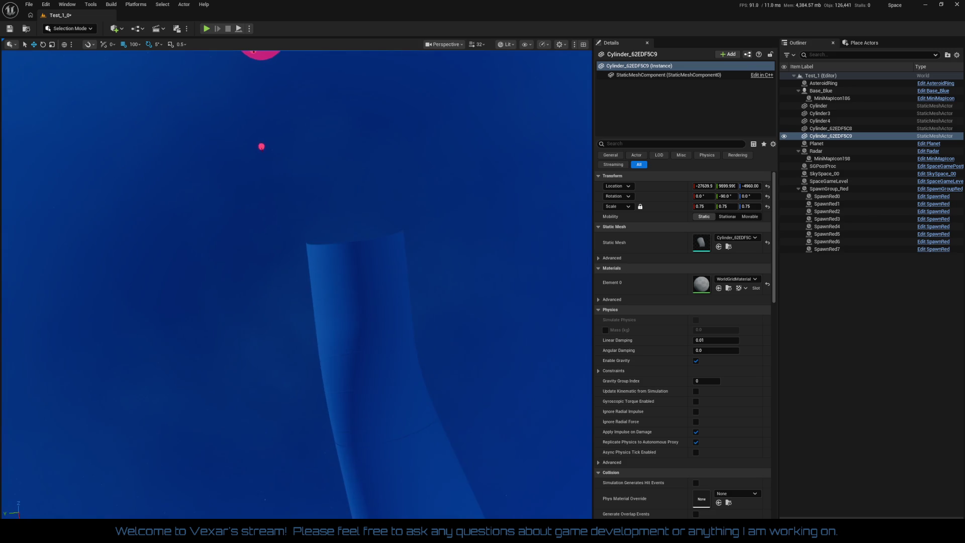
{"action": "scroll", "coordinate": [330, 422], "scroll_direction": "down", "scroll_amount": 6}
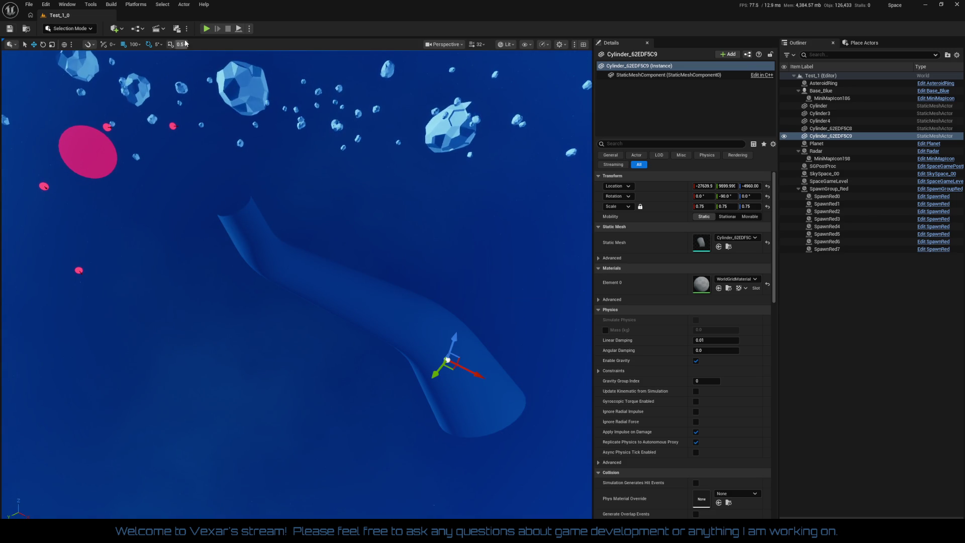
{"action": "left_click", "coordinate": [206, 28]}
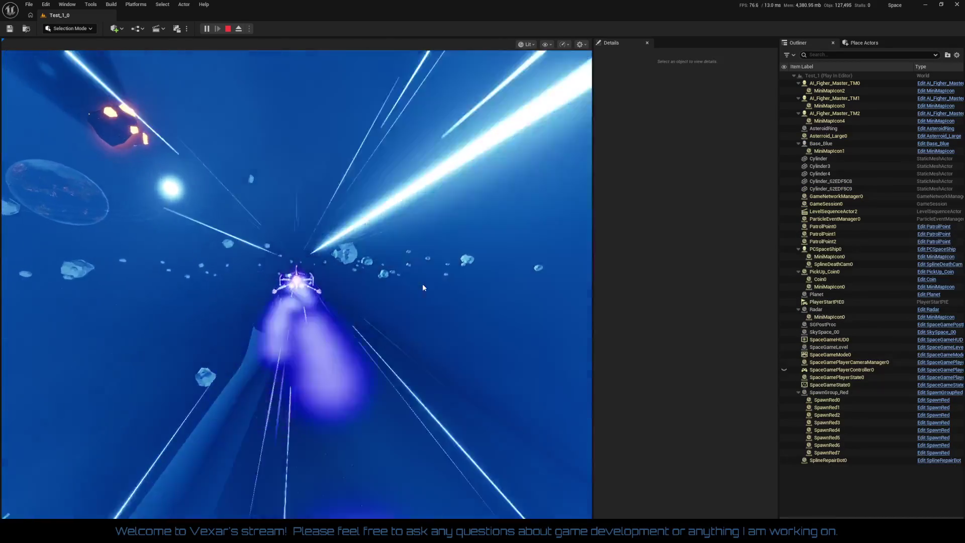
Step: Fly the ship with boost through the enlarged tunnel, stop with Esc, and select tube piece Cylinder3
{"action": "left_click", "coordinate": [422, 283]}
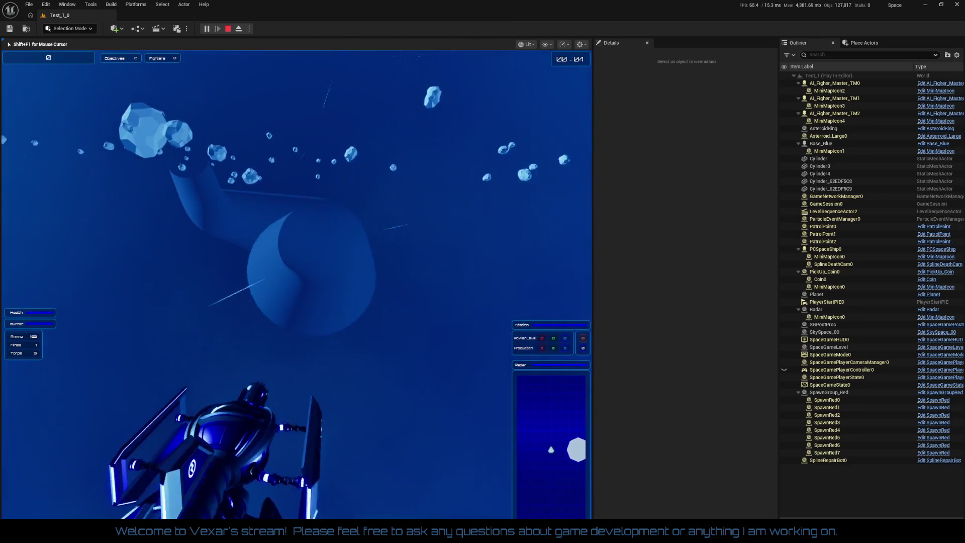
{"action": "key", "text": "shift"}
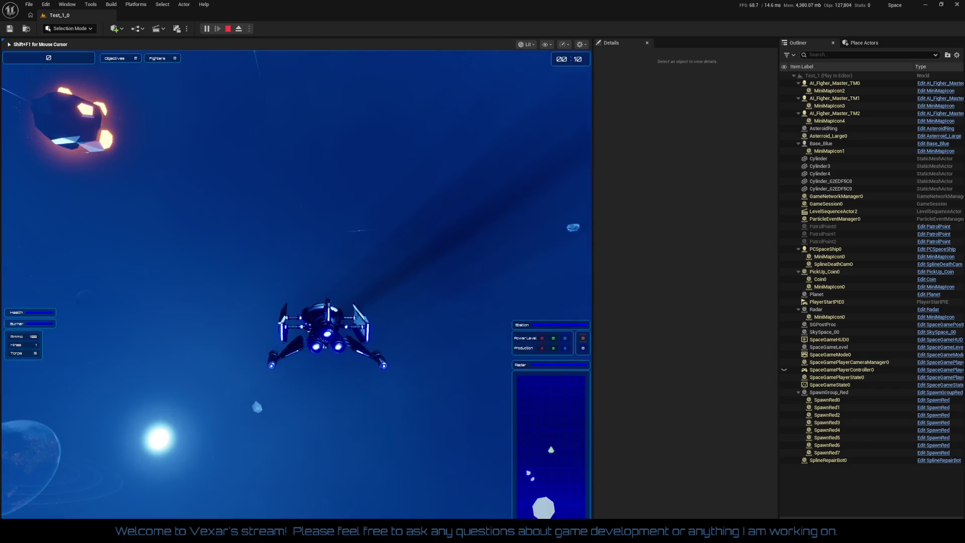
{"action": "key", "text": "shift"}
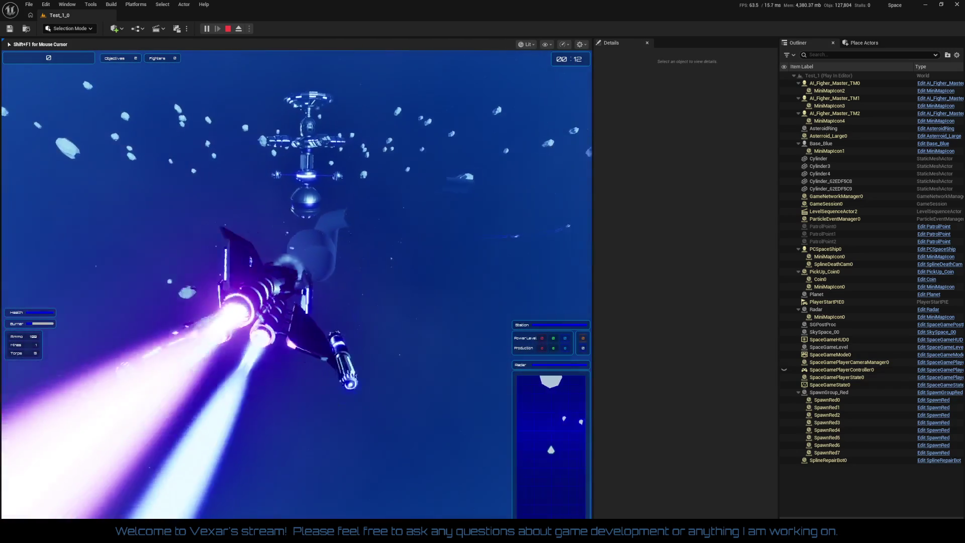
{"action": "key", "text": "shift"}
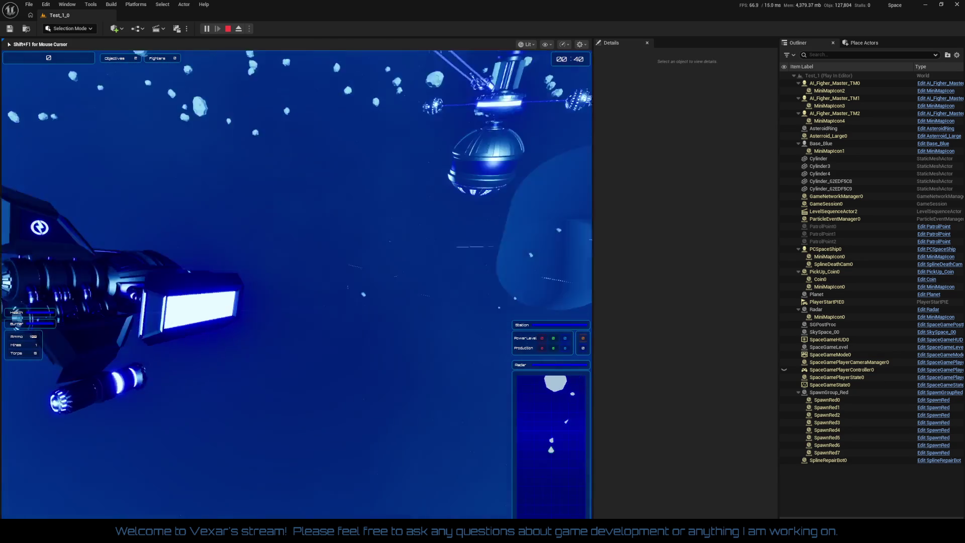
{"action": "key", "text": "Escape"}
{"action": "mouse_move", "coordinate": [395, 433]}
{"action": "left_mouse_down"}
{"action": "mouse_move", "coordinate": [447, 407]}
{"action": "mouse_move", "coordinate": [325, 308]}
{"action": "left_mouse_up"}
{"action": "left_click", "coordinate": [393, 384]}
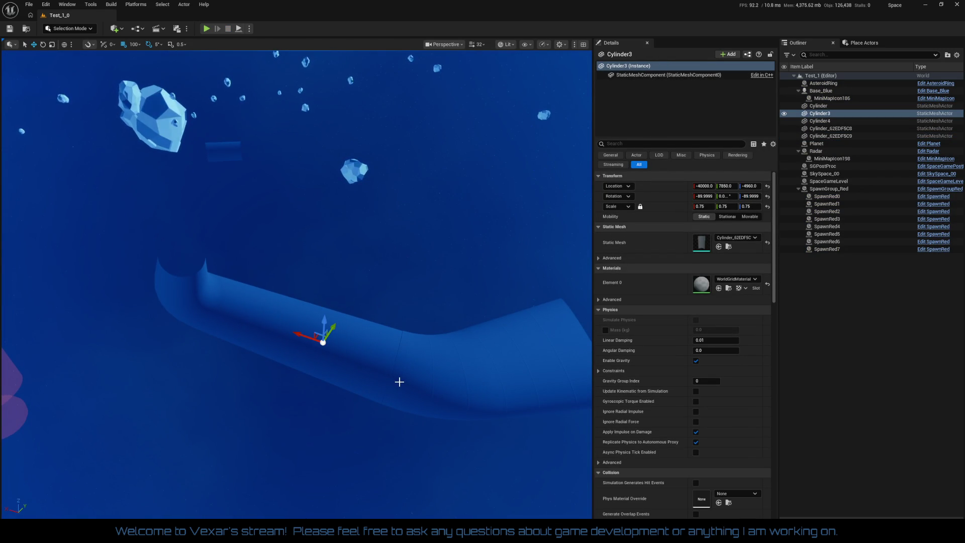
Step: Switch the editor from Selection Mode to Modeling Mode with Cylinder3 in view
{"action": "mouse_move", "coordinate": [344, 348]}
{"action": "left_mouse_down"}
{"action": "mouse_move", "coordinate": [347, 332]}
{"action": "mouse_move", "coordinate": [332, 327]}
{"action": "mouse_move", "coordinate": [332, 281]}
{"action": "left_mouse_up"}
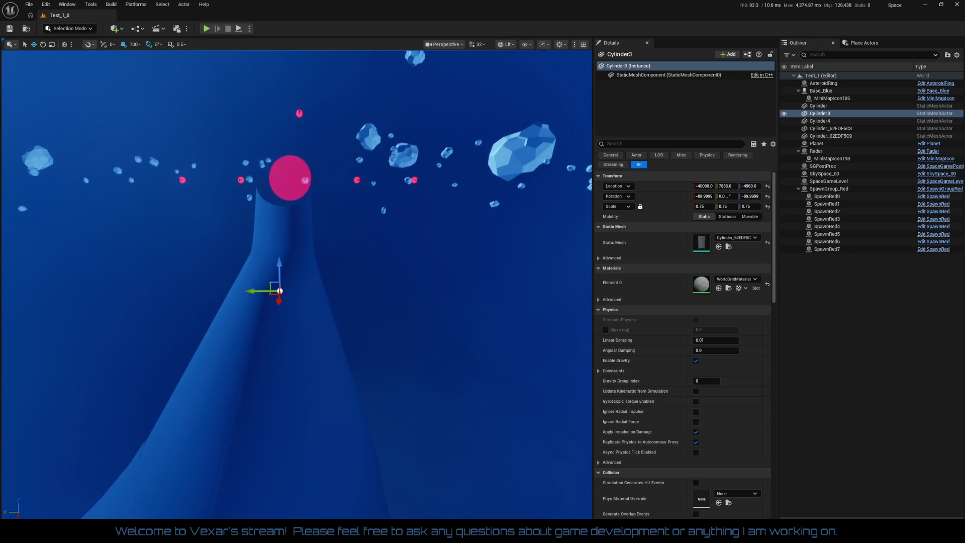
{"action": "left_click", "coordinate": [64, 30]}
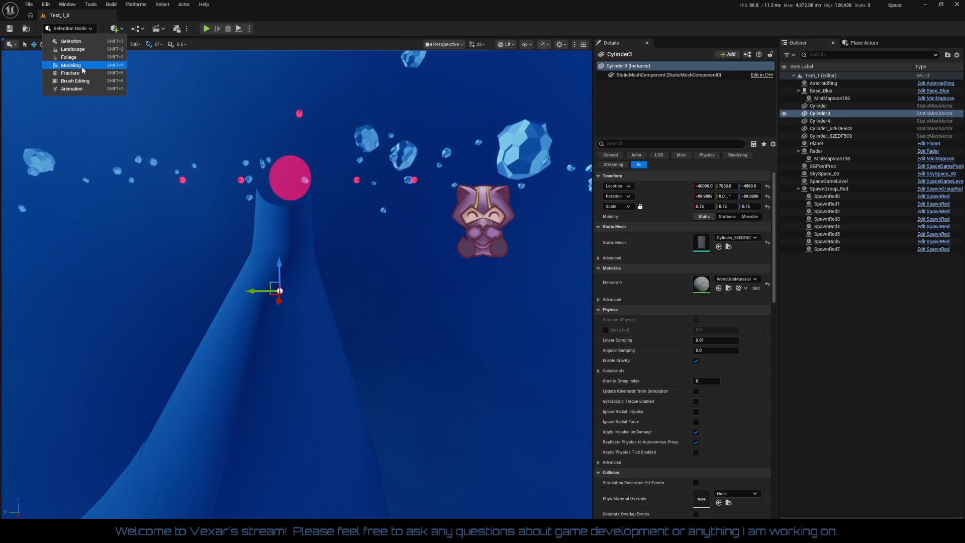
{"action": "left_click", "coordinate": [70, 65]}
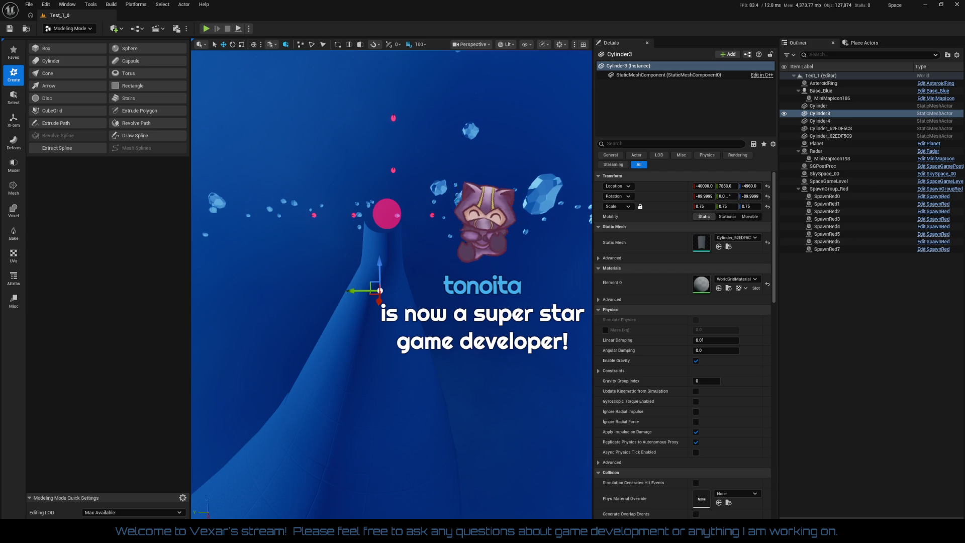
{"action": "scroll", "coordinate": [392, 281], "scroll_direction": "up", "scroll_amount": 5}
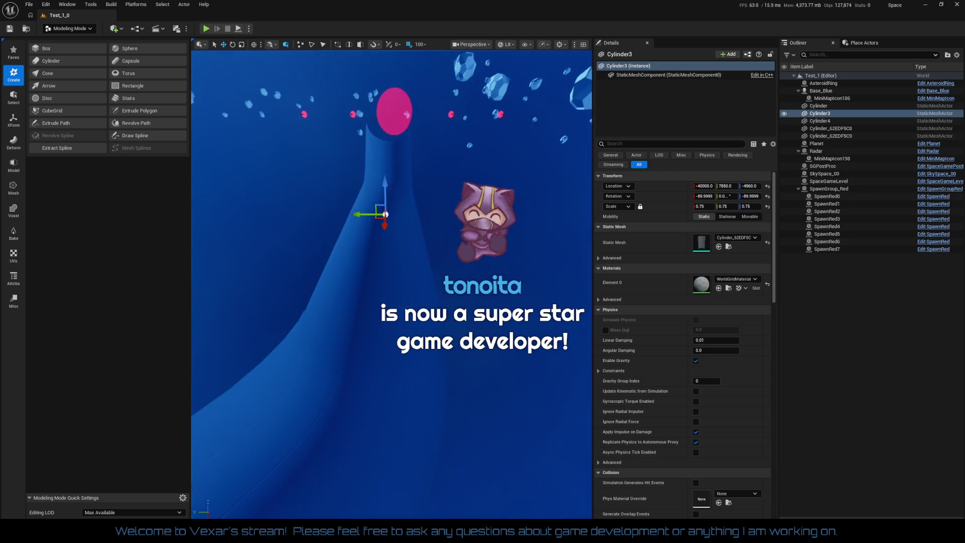
{"action": "scroll", "coordinate": [392, 282], "scroll_direction": "up", "scroll_amount": 5}
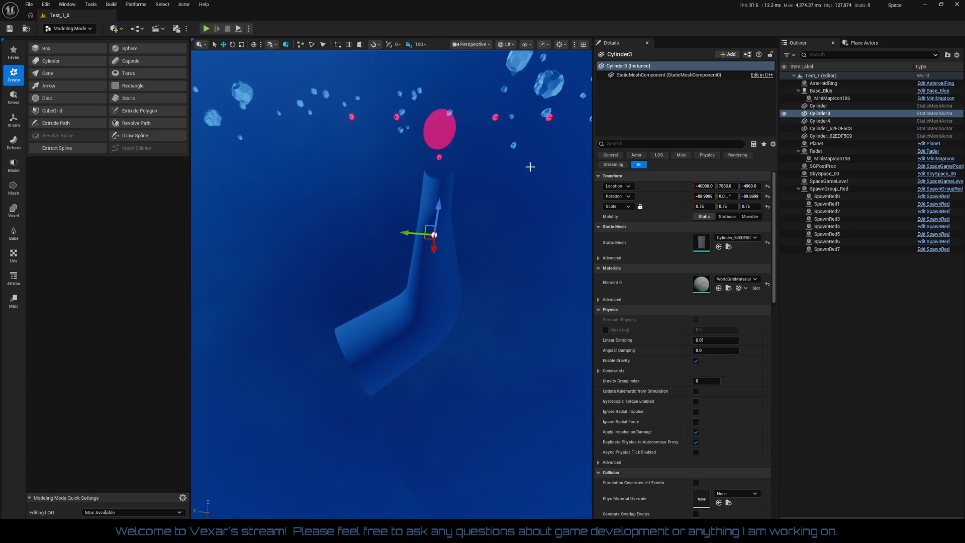
Step: Select the other bent tube, Cylinder4, and bring the camera closer to it
{"action": "left_click", "coordinate": [445, 272]}
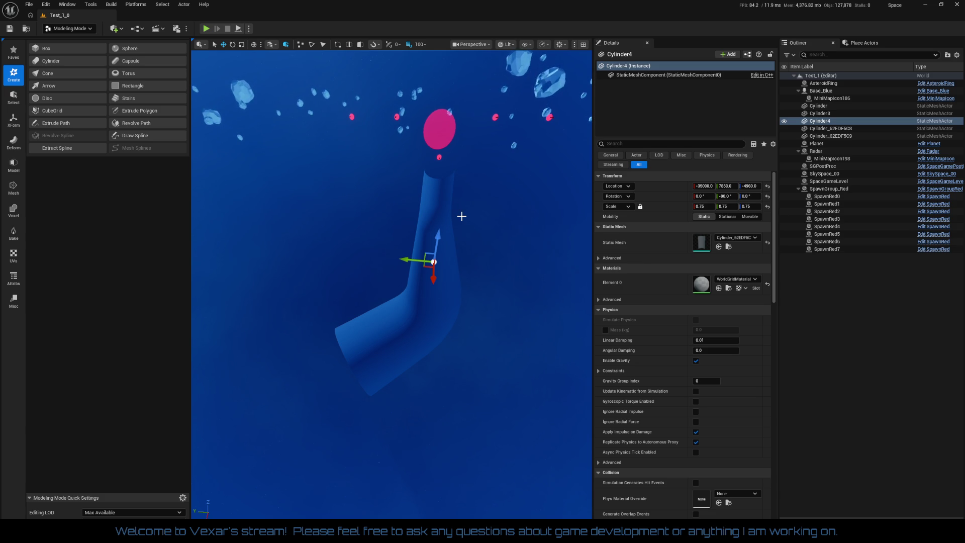
{"action": "scroll", "coordinate": [473, 334], "scroll_direction": "up", "scroll_amount": 3}
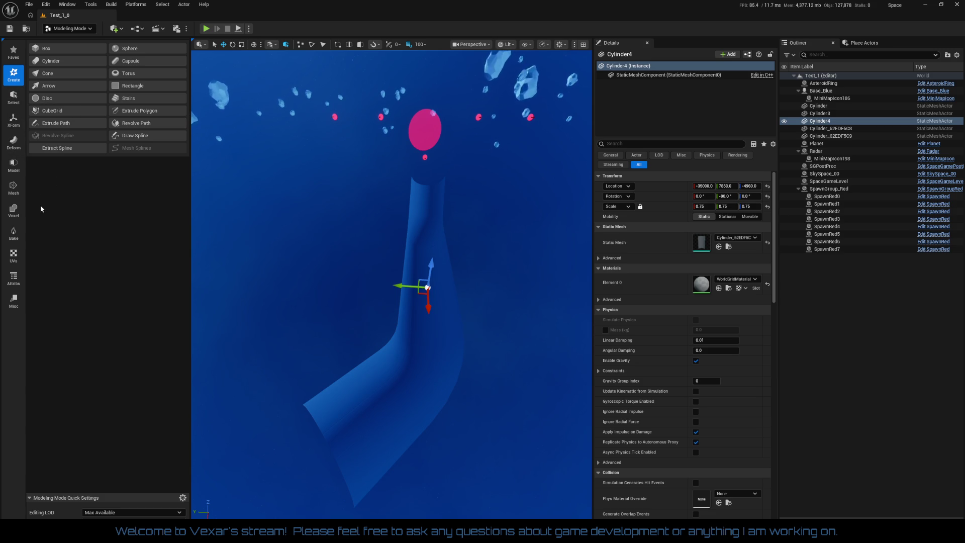
Step: Start the PolyGroup Edit tool on Cylinder4 from the Model tool set
{"action": "left_click", "coordinate": [14, 188]}
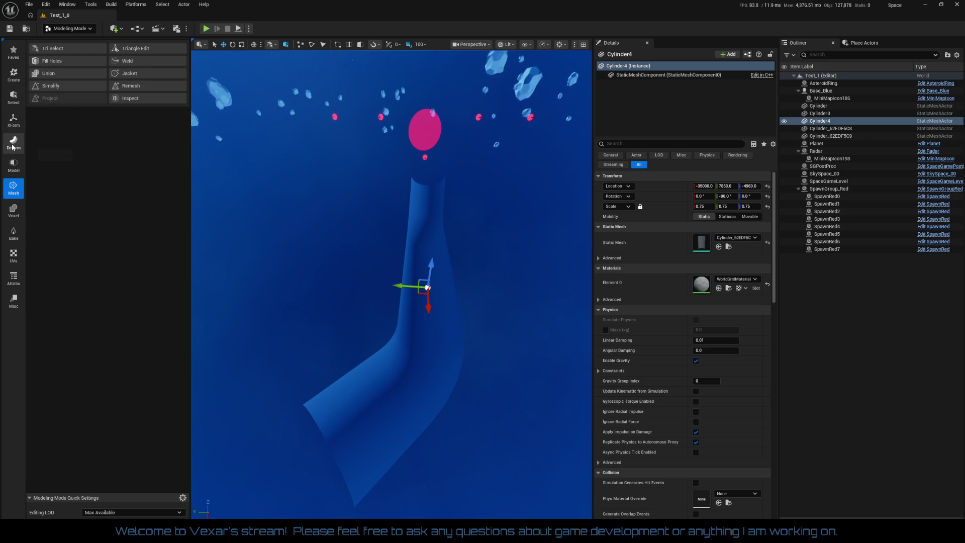
{"action": "left_click", "coordinate": [13, 166]}
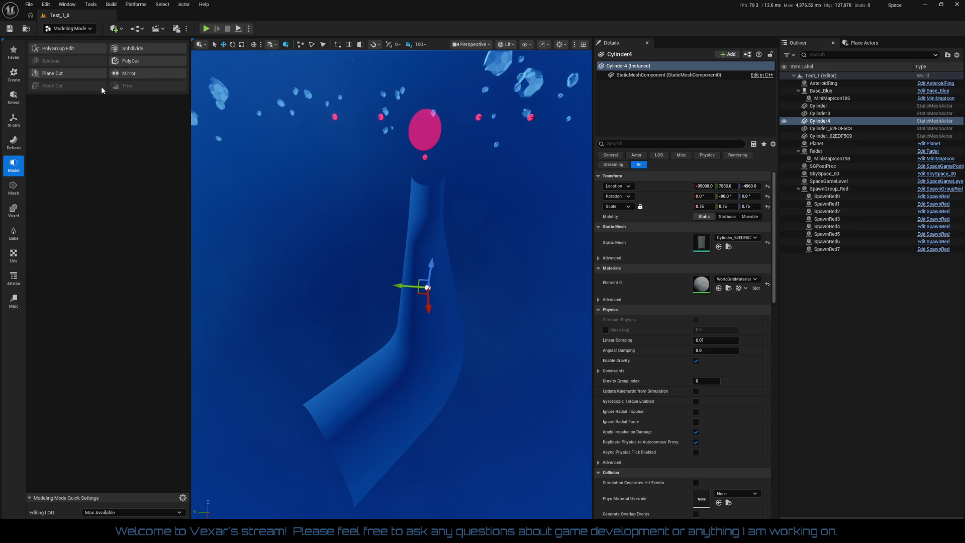
{"action": "left_click", "coordinate": [83, 51]}
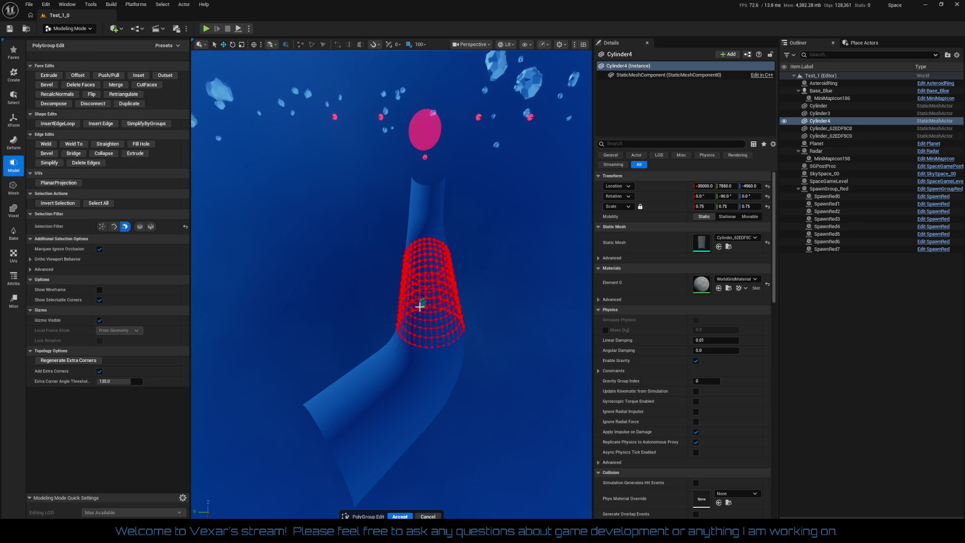
Step: Delete three adjacent wall faces to cut a rectangular opening in the tube
{"action": "scroll", "coordinate": [483, 322], "scroll_direction": "up", "scroll_amount": 10}
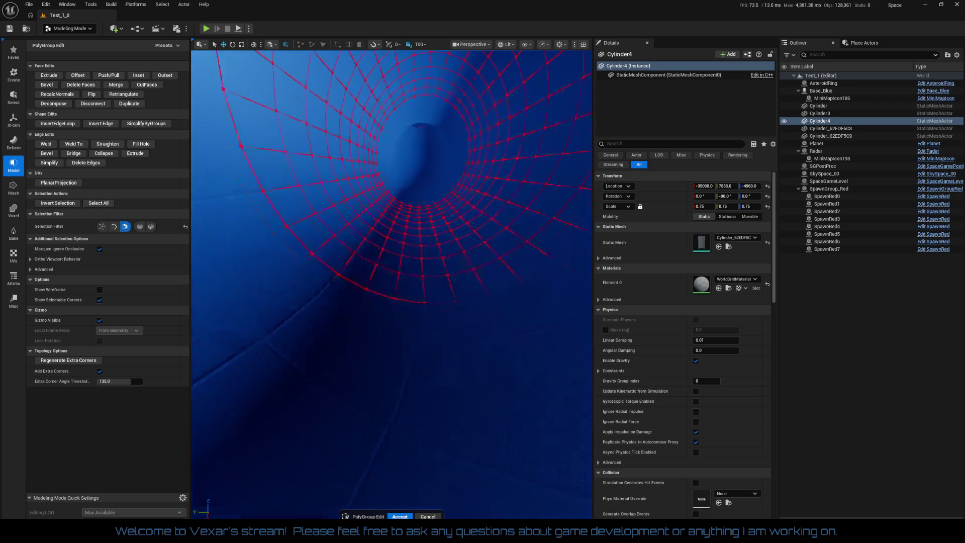
{"action": "left_click", "coordinate": [260, 120]}
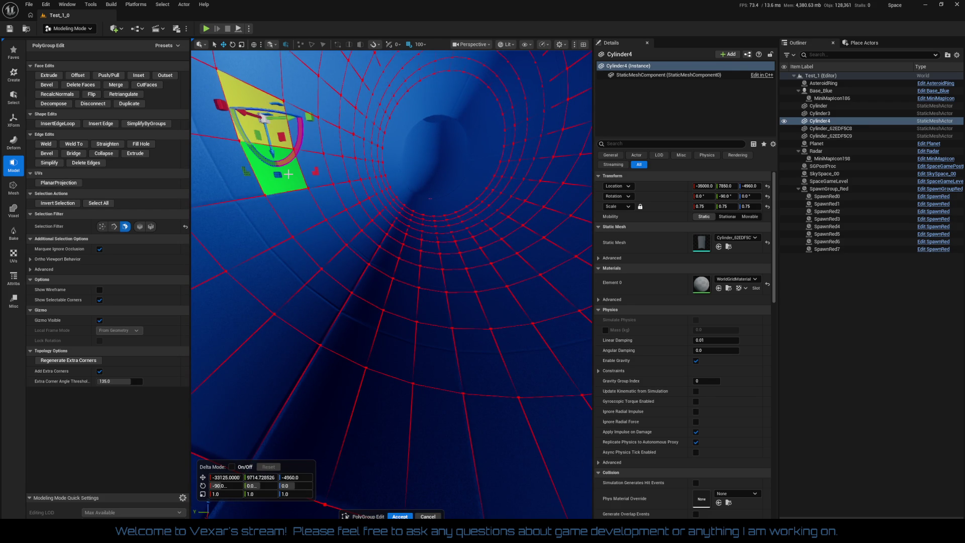
{"action": "left_click", "coordinate": [280, 178], "text": "shift"}
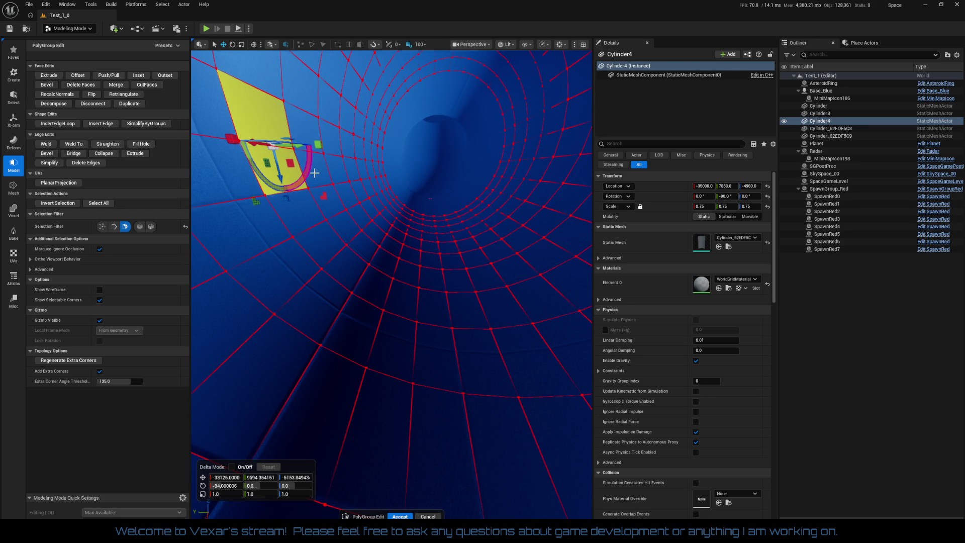
{"action": "left_click", "coordinate": [296, 89], "text": "shift"}
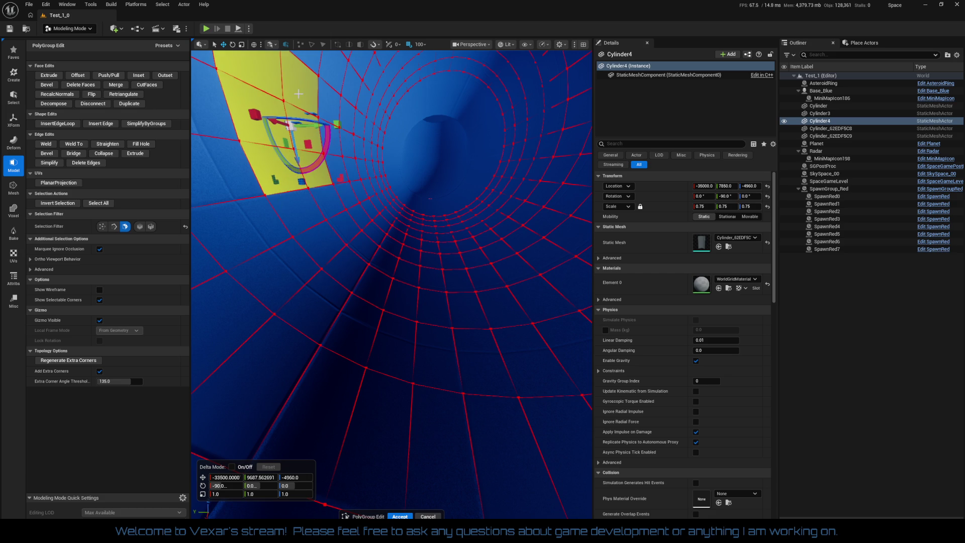
{"action": "key", "text": "Delete"}
Step: Select a few faces deeper inside the tube, then clear the face selection
{"action": "left_click_drag", "start_coordinate": [471, 86], "coordinate": [471, 85]}
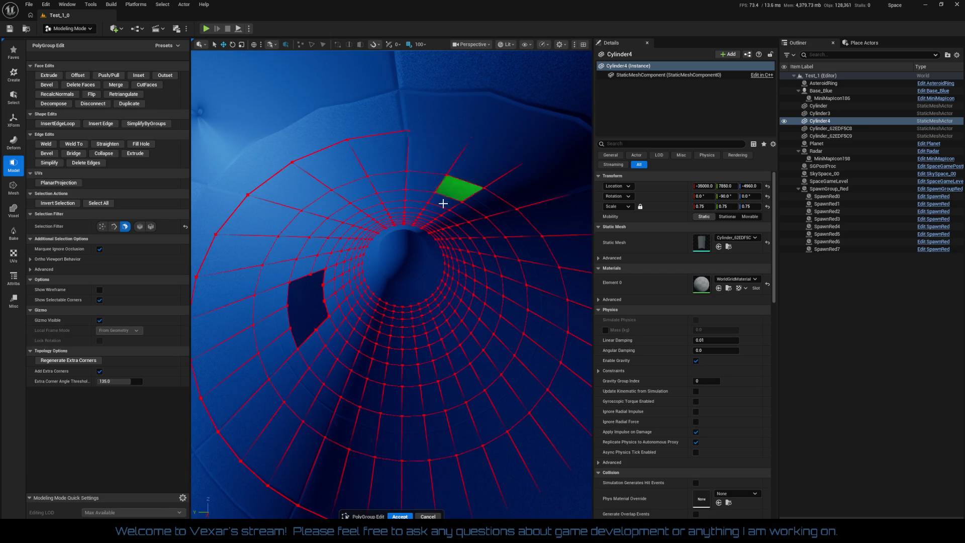
{"action": "left_click", "coordinate": [441, 238]}
{"action": "left_click_drag", "start_coordinate": [440, 237], "coordinate": [440, 236]}
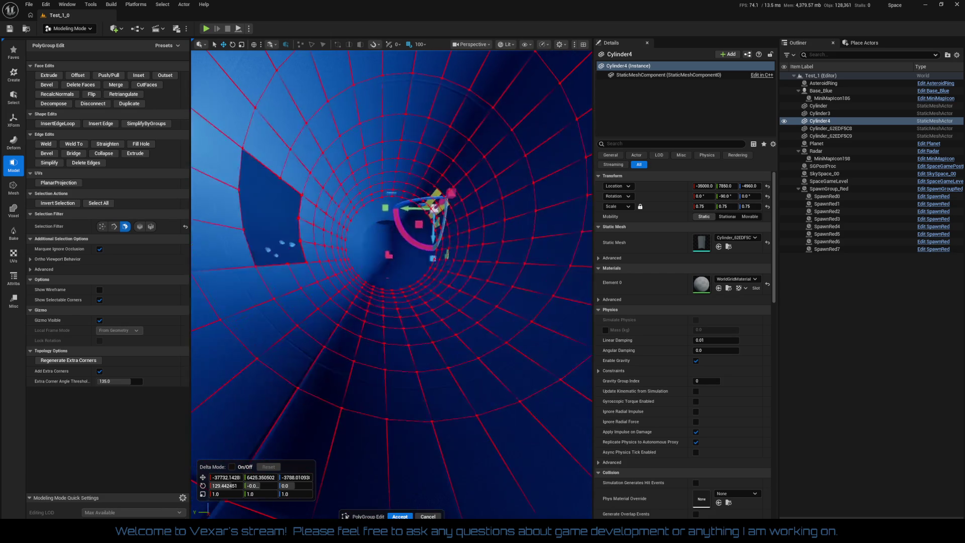
{"action": "left_click", "coordinate": [475, 163]}
{"action": "left_click", "coordinate": [480, 180], "text": "shift"}
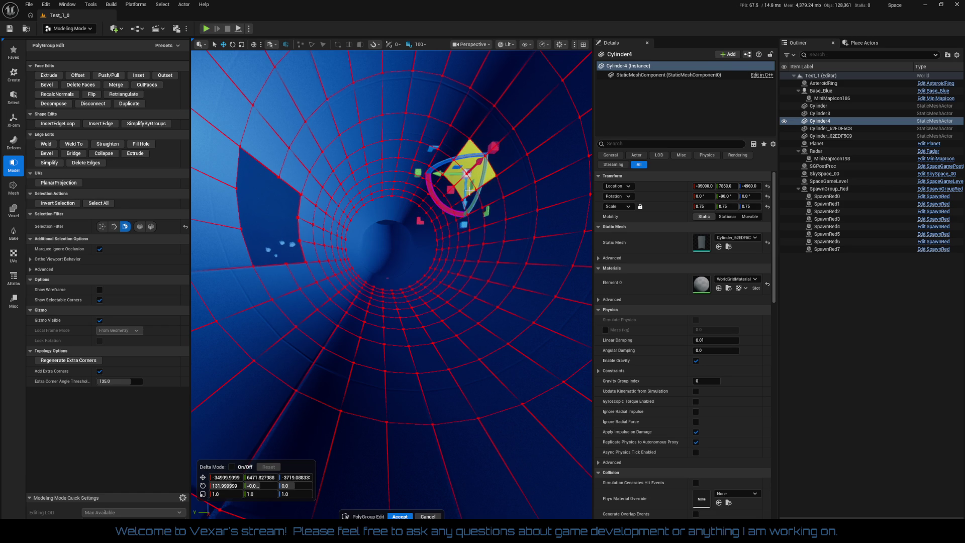
{"action": "key", "text": "Escape"}
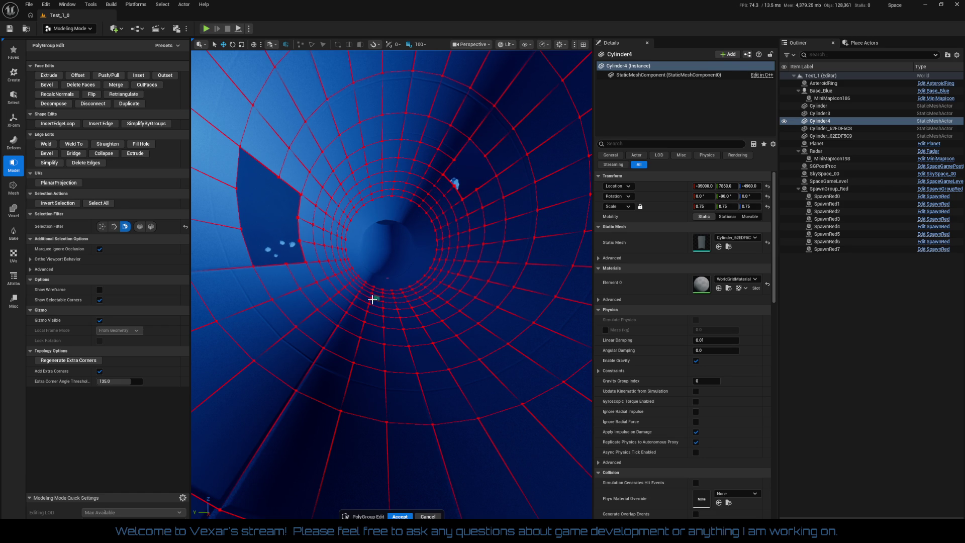
{"action": "left_click", "coordinate": [380, 306]}
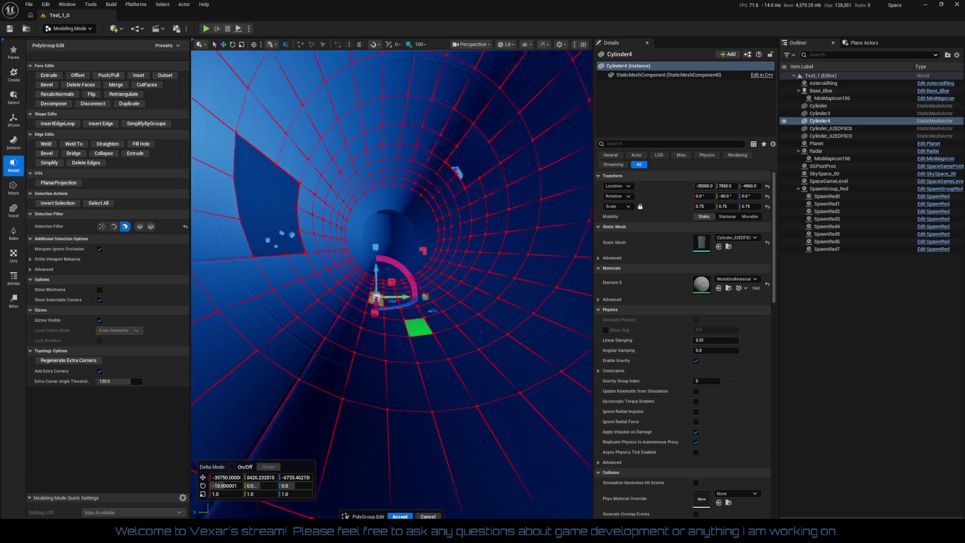
{"action": "left_click", "coordinate": [420, 327]}
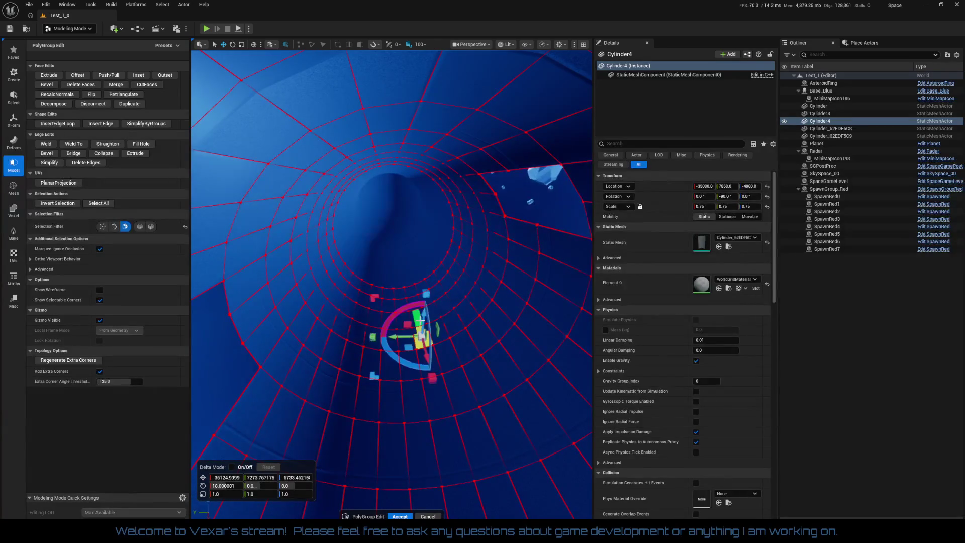
{"action": "left_click", "coordinate": [415, 316]}
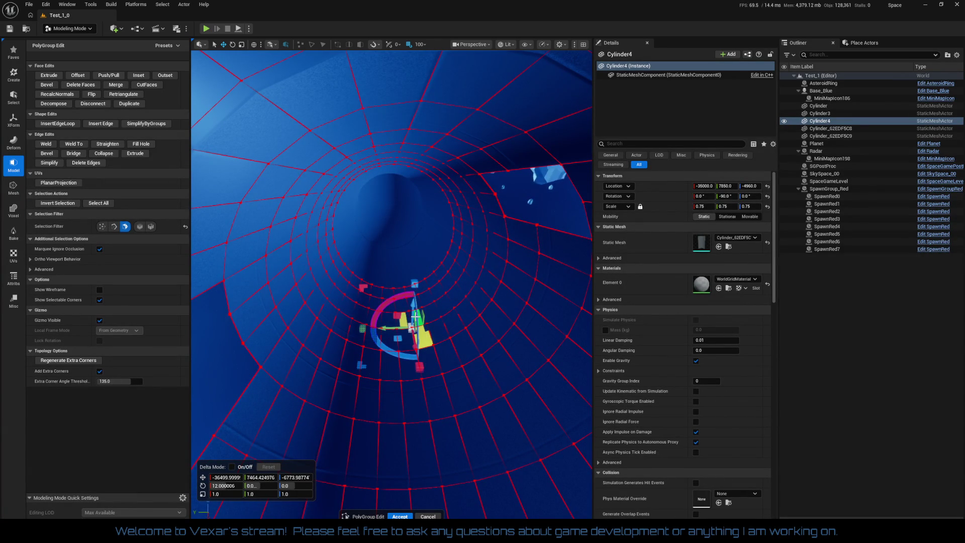
{"action": "left_click", "coordinate": [421, 316]}
{"action": "mouse_move", "coordinate": [395, 353]}
{"action": "left_mouse_down"}
{"action": "mouse_move", "coordinate": [412, 342]}
{"action": "mouse_move", "coordinate": [448, 352]}
{"action": "mouse_move", "coordinate": [431, 350]}
{"action": "left_mouse_up"}
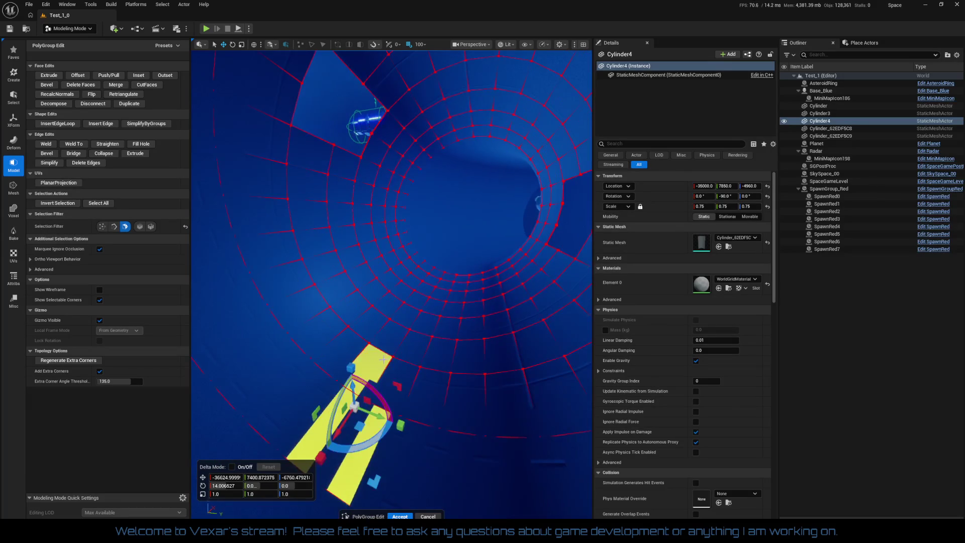
{"action": "left_click", "coordinate": [433, 354]}
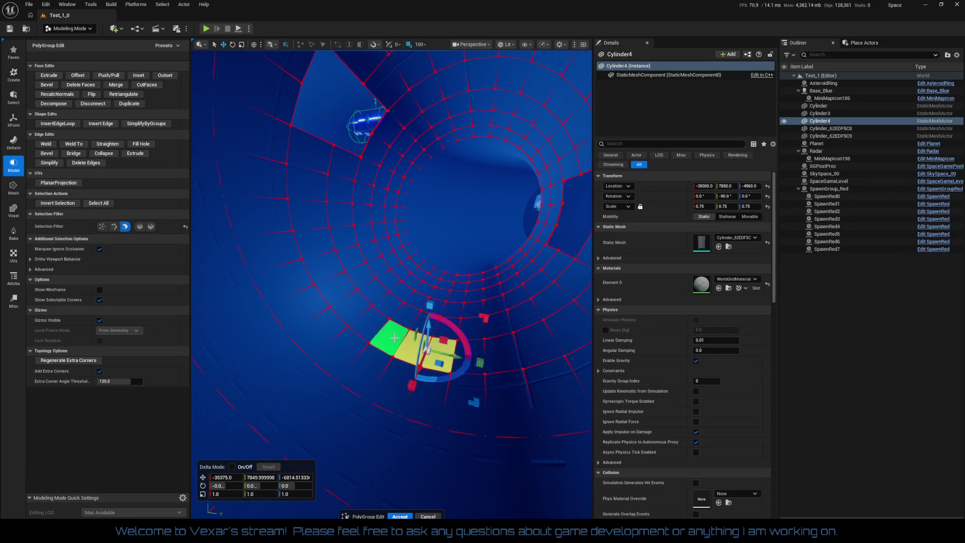
{"action": "left_click", "coordinate": [417, 345], "text": "shift"}
{"action": "left_click", "coordinate": [393, 318], "text": "shift"}
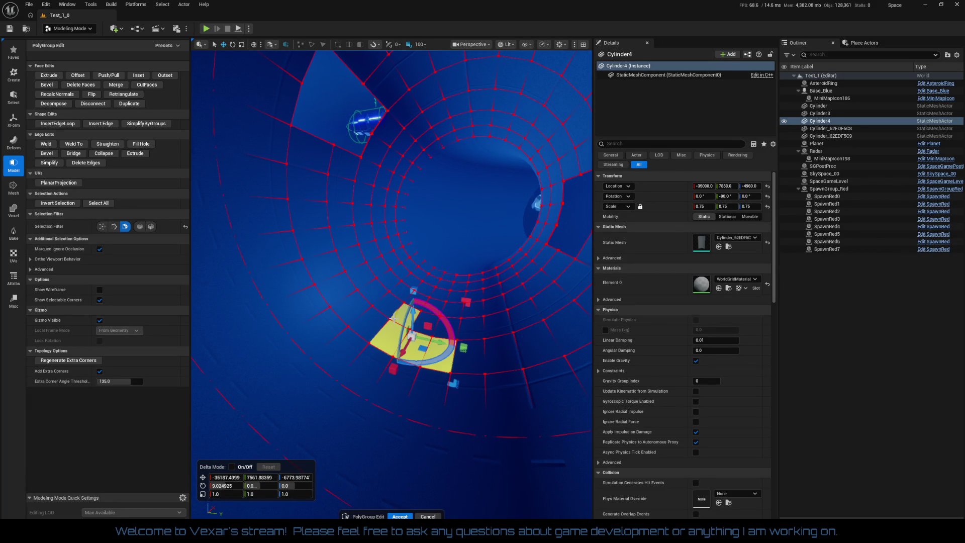
{"action": "left_click", "coordinate": [417, 318], "text": "shift"}
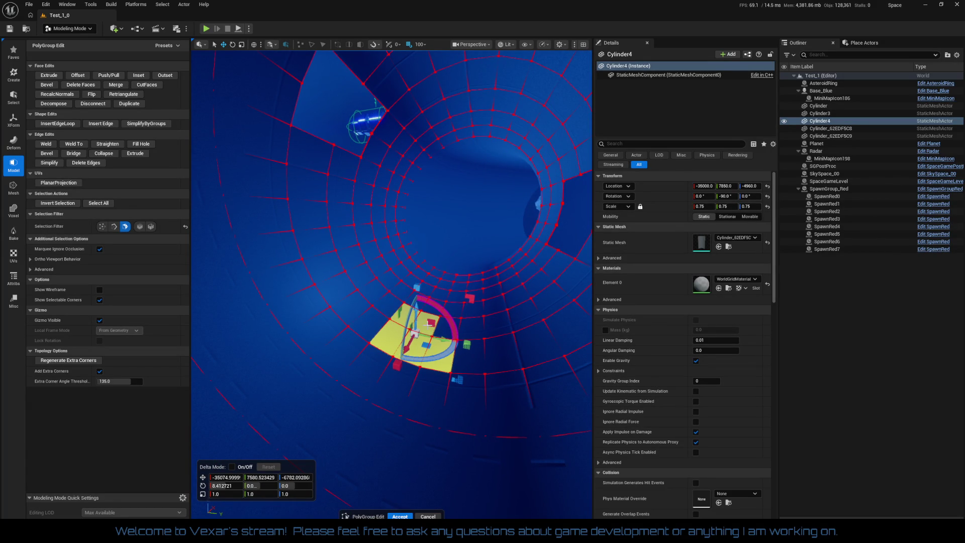
{"action": "left_click", "coordinate": [445, 365], "text": "ctrl"}
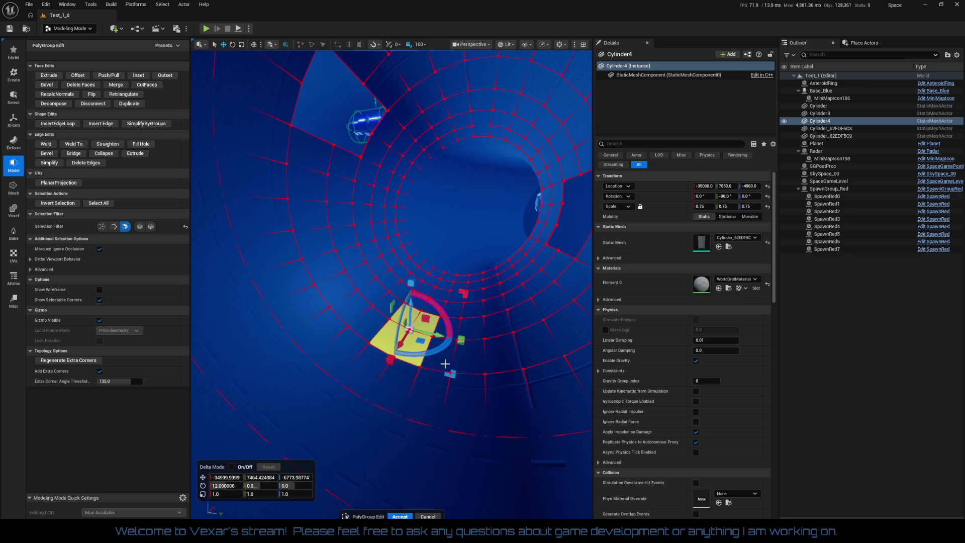
{"action": "left_click", "coordinate": [445, 363]}
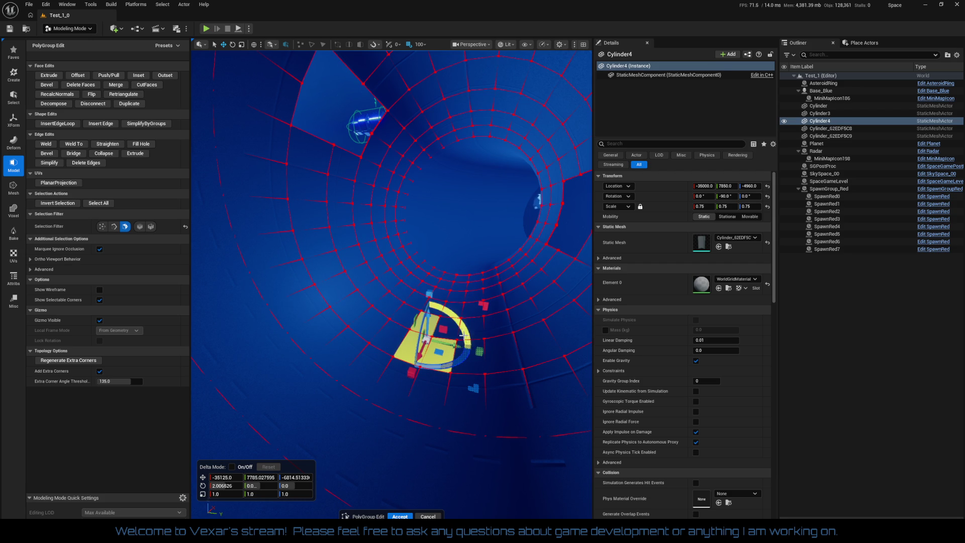
{"action": "left_click", "coordinate": [426, 347], "text": "ctrl"}
{"action": "left_click", "coordinate": [388, 334]}
{"action": "left_click", "coordinate": [399, 376], "text": "ctrl"}
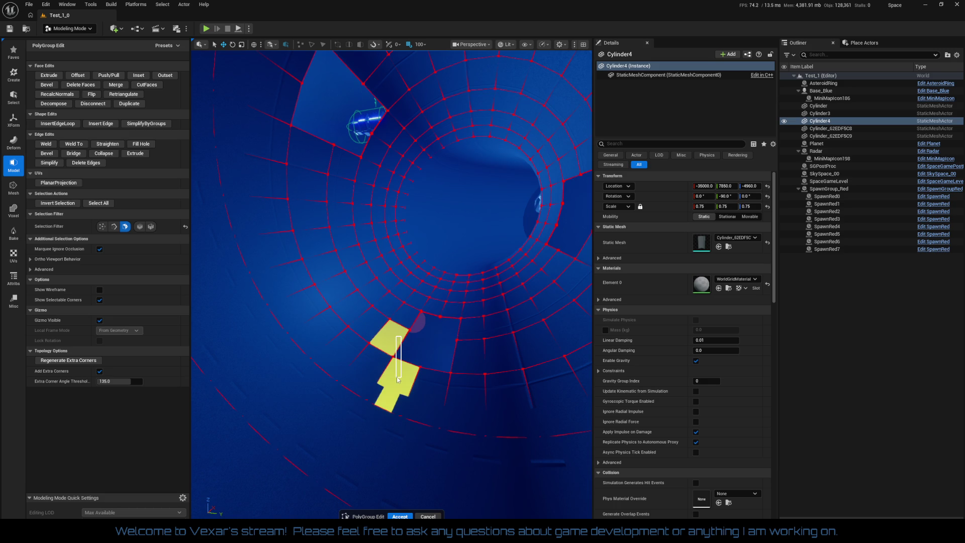
{"action": "key", "text": "Escape"}
{"action": "scroll", "coordinate": [392, 281], "scroll_direction": "up", "scroll_amount": 5}
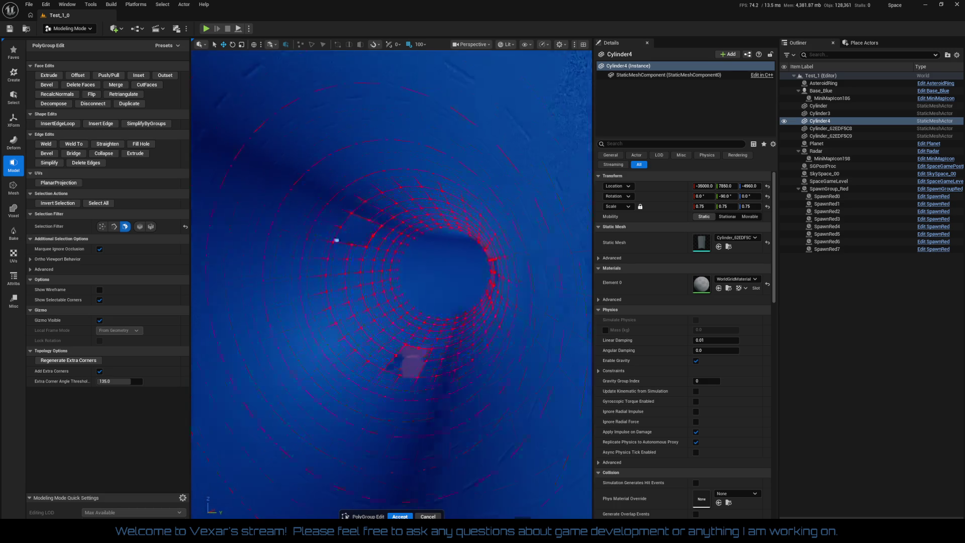
{"action": "scroll", "coordinate": [392, 282], "scroll_direction": "down", "scroll_amount": 5}
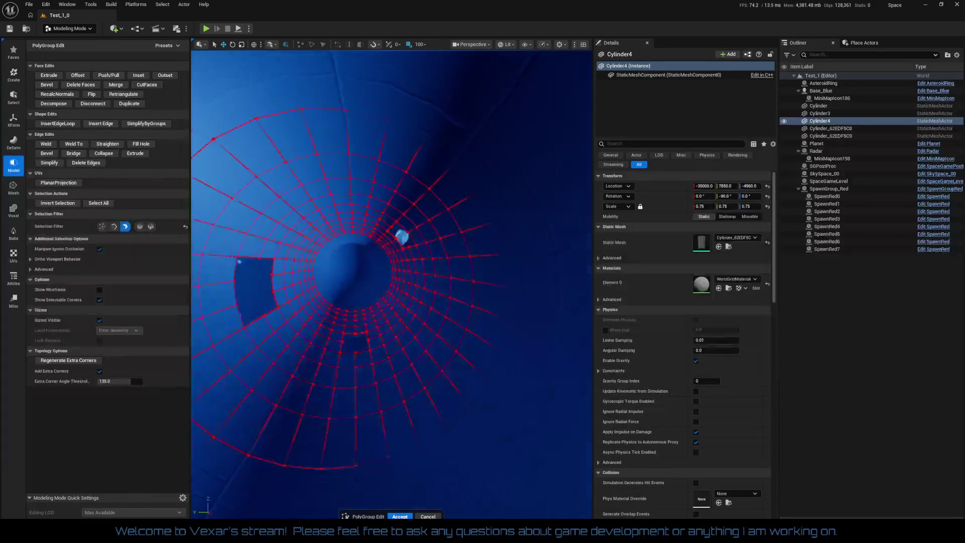
{"action": "scroll", "coordinate": [392, 282], "scroll_direction": "down", "scroll_amount": 5}
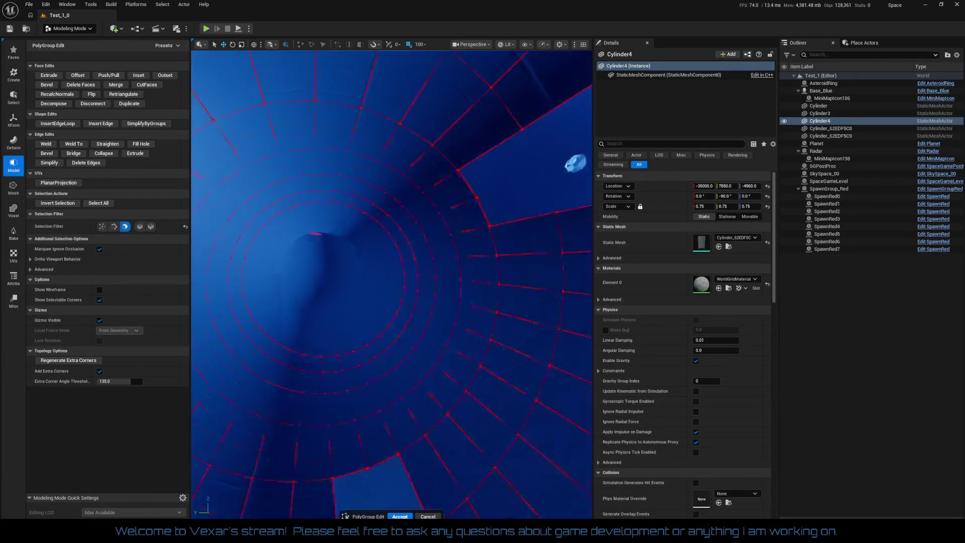
{"action": "scroll", "coordinate": [392, 282], "scroll_direction": "down", "scroll_amount": 5}
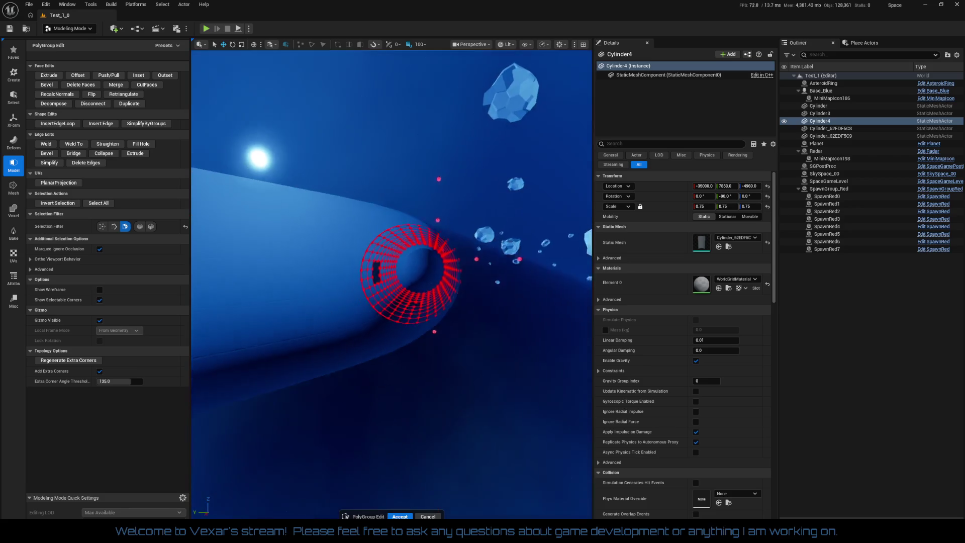
{"action": "scroll", "coordinate": [422, 233], "scroll_direction": "up", "scroll_amount": 5}
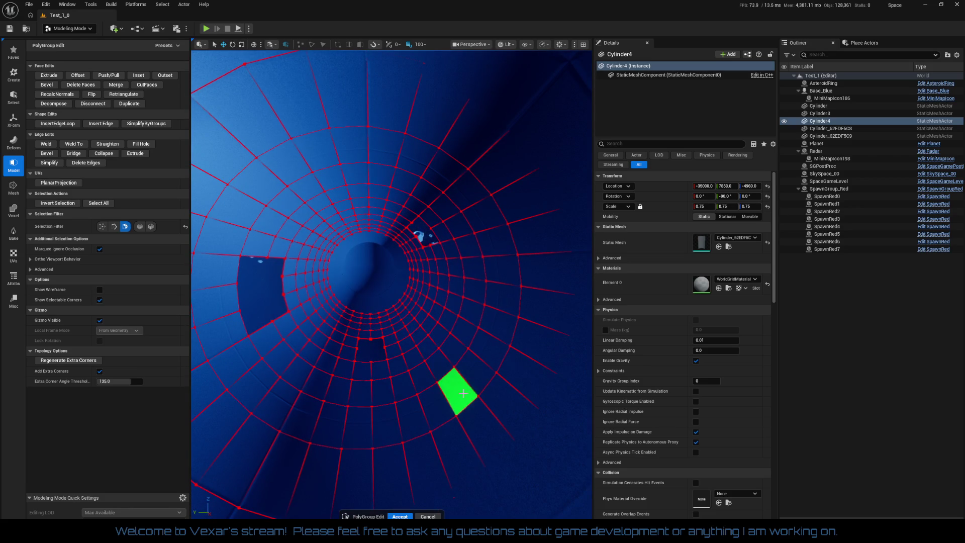
Step: Delete two neighbouring wall faces inside the tunnel to open another hole
{"action": "left_click", "coordinate": [481, 382]}
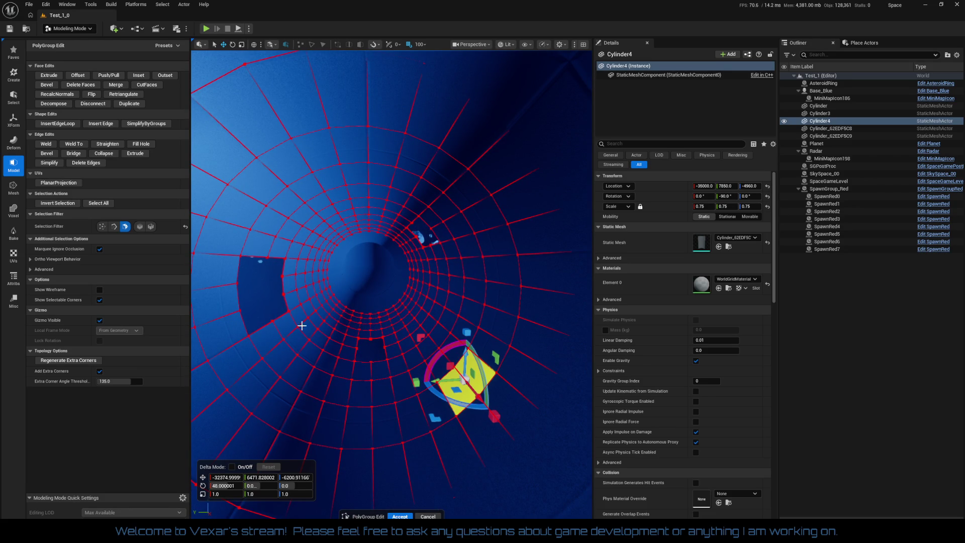
{"action": "key", "text": "Escape"}
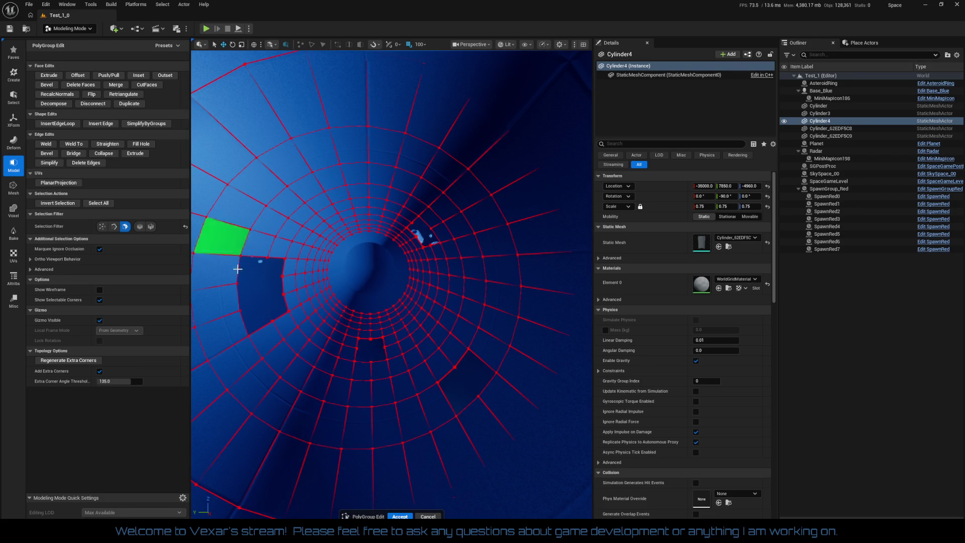
{"action": "mouse_move", "coordinate": [361, 373]}
{"action": "left_mouse_down"}
{"action": "mouse_move", "coordinate": [396, 369]}
{"action": "mouse_move", "coordinate": [400, 441]}
{"action": "mouse_move", "coordinate": [353, 183]}
{"action": "left_mouse_up"}
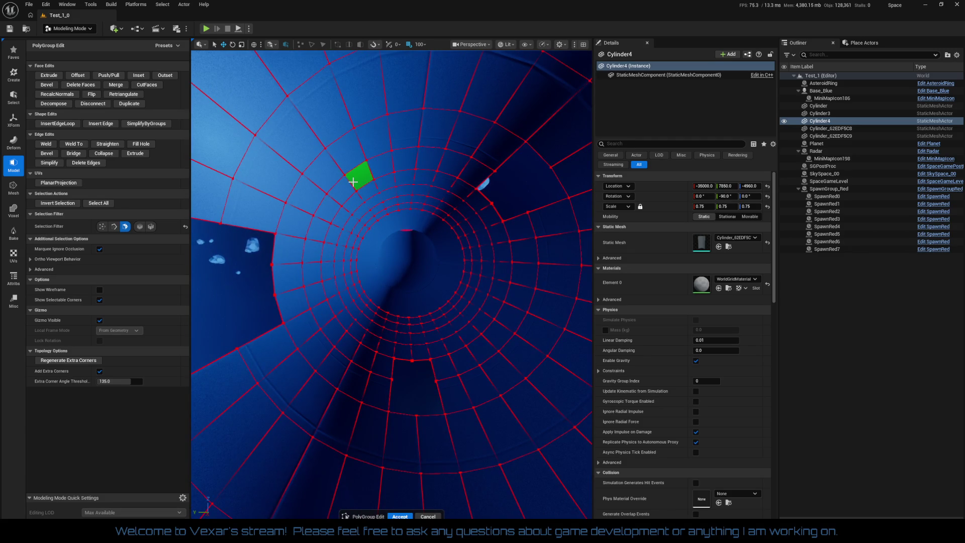
{"action": "left_click", "coordinate": [353, 182]}
{"action": "mouse_move", "coordinate": [346, 192]}
{"action": "left_mouse_down"}
{"action": "mouse_move", "coordinate": [362, 223]}
{"action": "mouse_move", "coordinate": [367, 469]}
{"action": "mouse_move", "coordinate": [377, 503]}
{"action": "left_mouse_up"}
{"action": "key", "text": "Delete"}
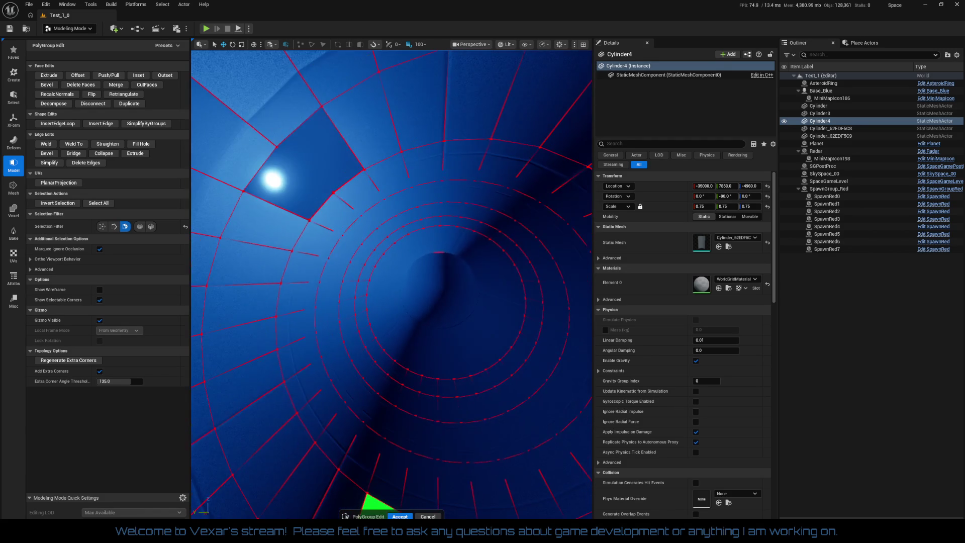
{"action": "left_click", "coordinate": [347, 216]}
{"action": "key", "text": "Delete"}
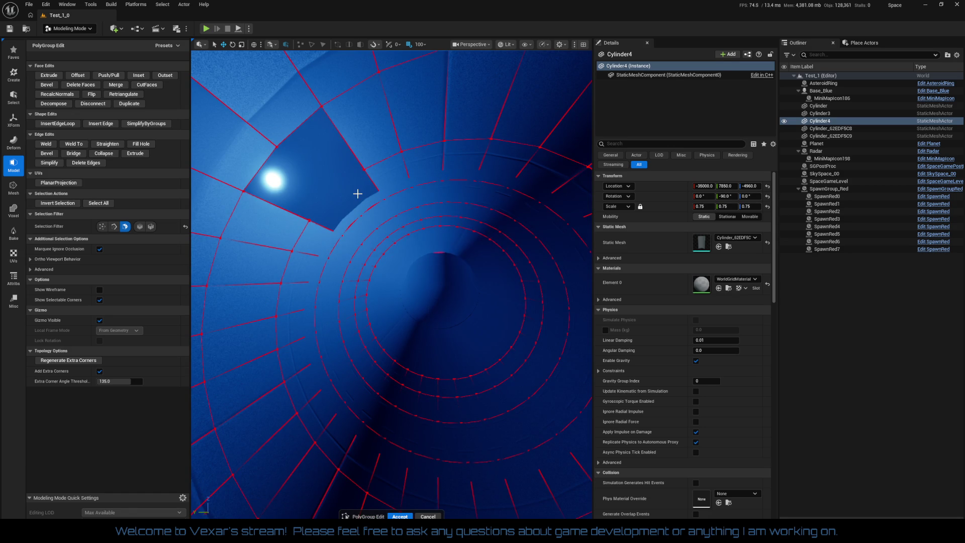
Step: Commit the face edits on Cylinder4 with Accept
{"action": "left_click_drag", "start_coordinate": [436, 288], "coordinate": [402, 282]}
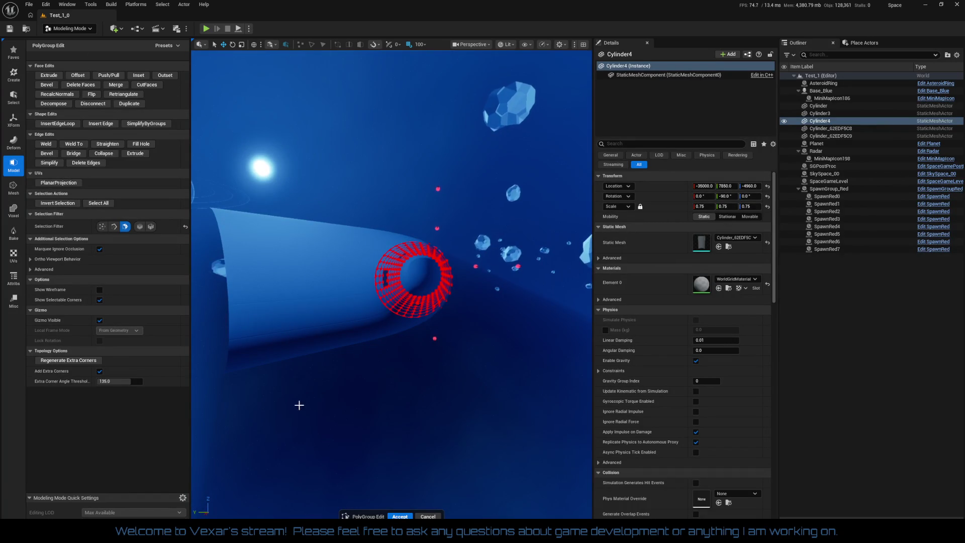
{"action": "left_click", "coordinate": [400, 516]}
{"action": "mouse_move", "coordinate": [428, 467]}
{"action": "left_mouse_down"}
{"action": "mouse_move", "coordinate": [374, 468]}
{"action": "mouse_move", "coordinate": [442, 411]}
{"action": "mouse_move", "coordinate": [415, 402]}
{"action": "left_mouse_up"}
Step: Select Cylinder_62EDF5C8, open PolyGroup Edit, and delete a wall face to cut an opening
{"action": "left_click", "coordinate": [421, 401]}
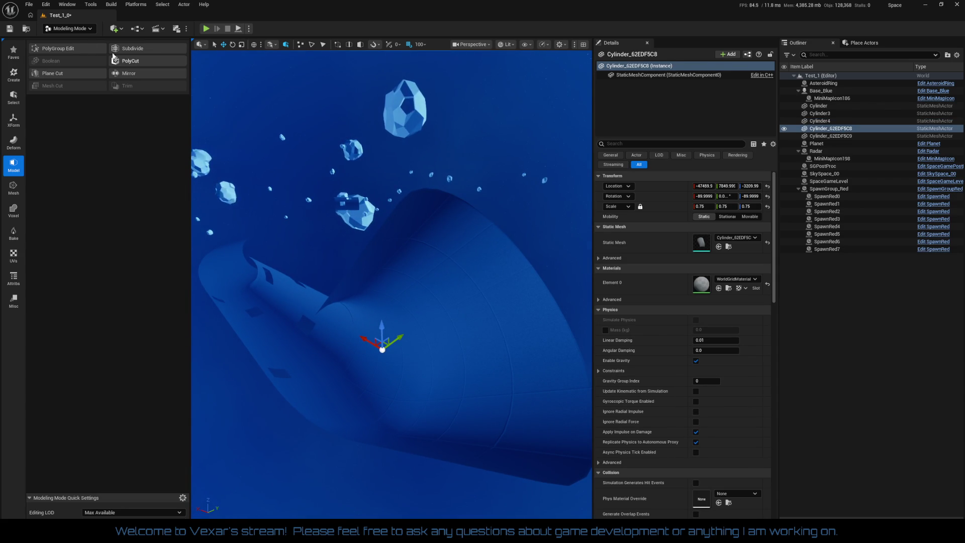
{"action": "left_click", "coordinate": [58, 48]}
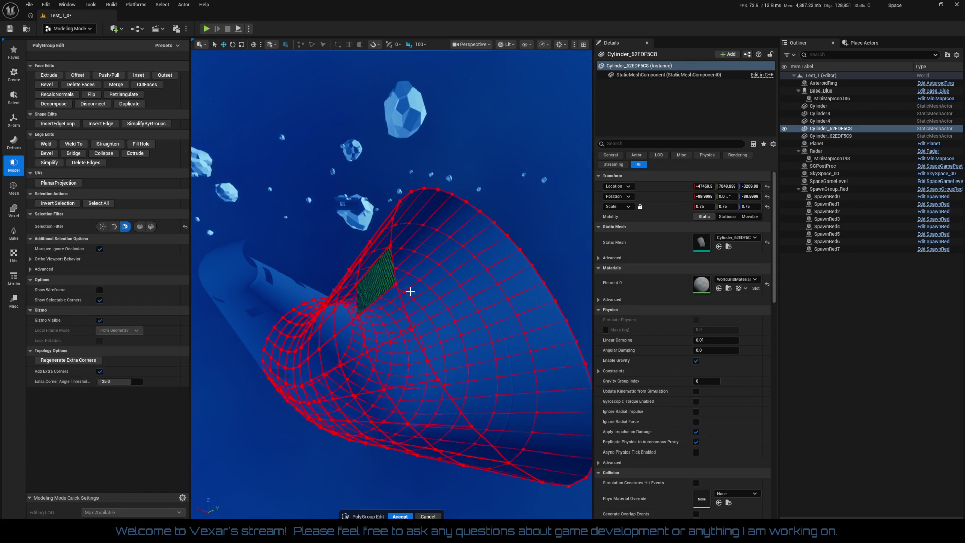
{"action": "left_click", "coordinate": [472, 336]}
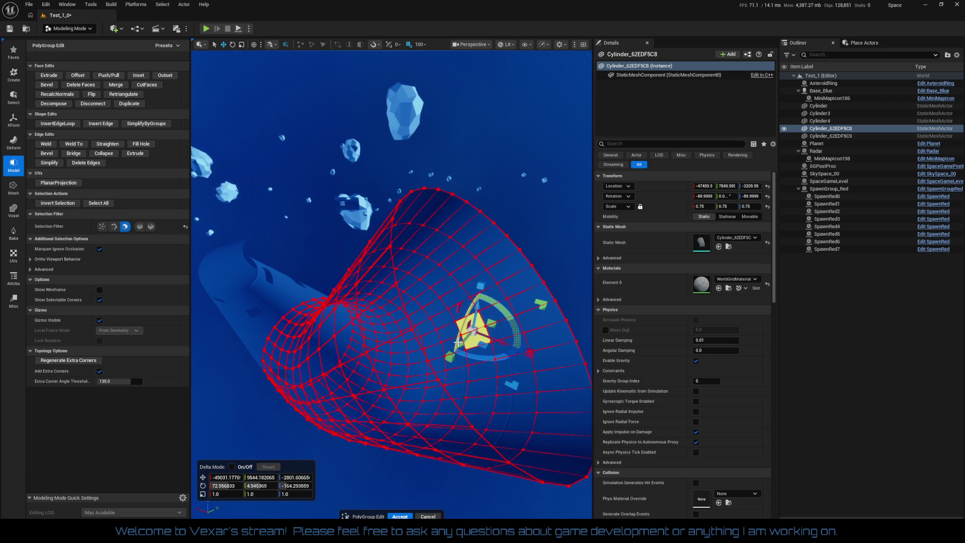
{"action": "key", "text": "Delete"}
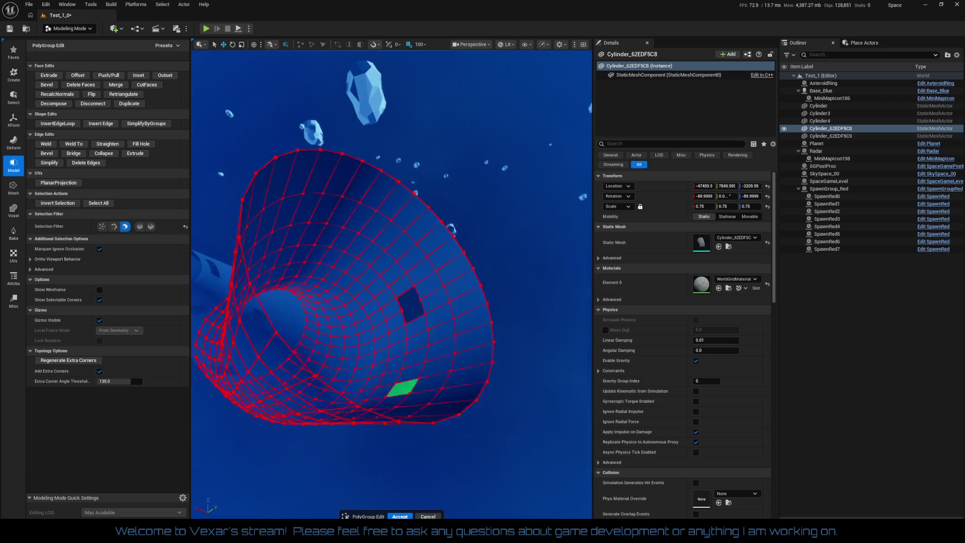
Step: Try selecting several more faces inside the tube, then clear them and adjust the zoom
{"action": "scroll", "coordinate": [458, 344], "scroll_direction": "up", "scroll_amount": 5}
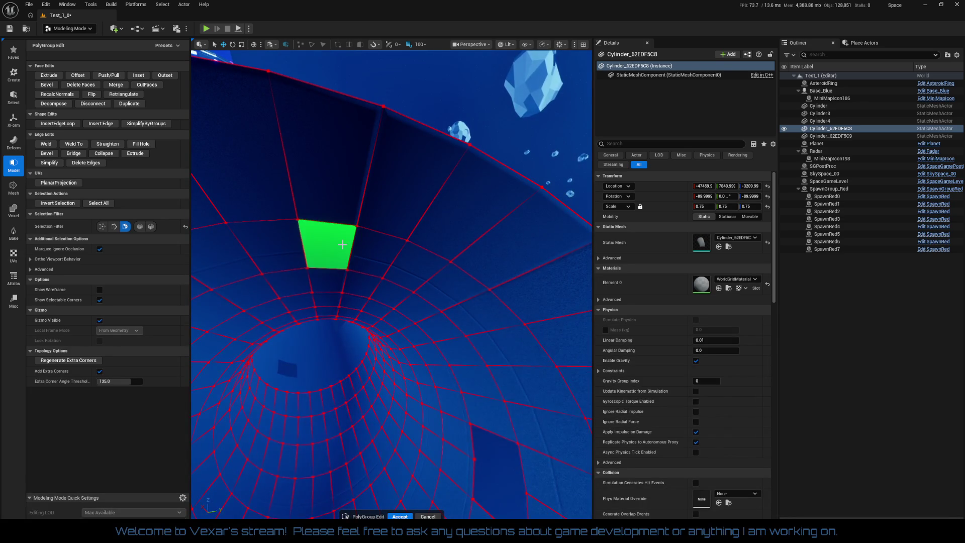
{"action": "left_click", "coordinate": [329, 433]}
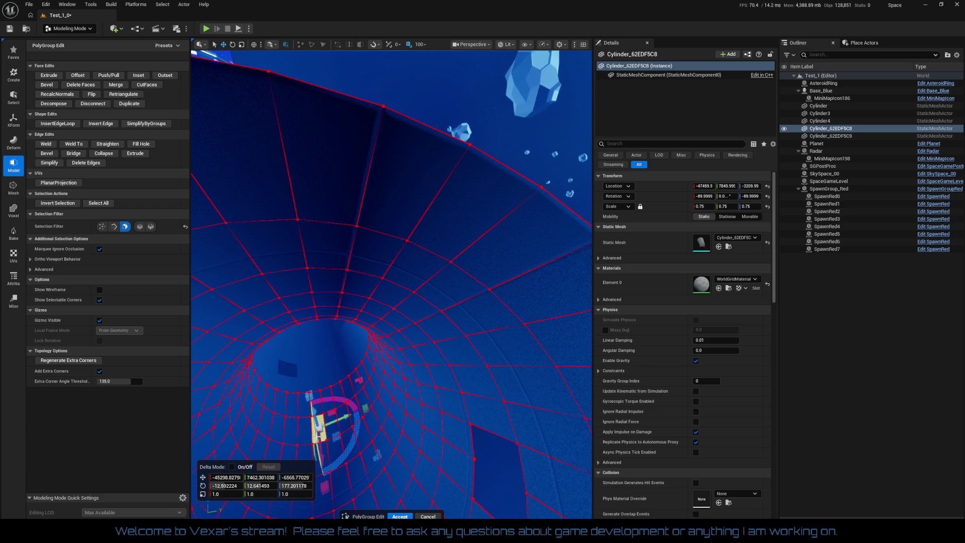
{"action": "left_click", "coordinate": [309, 431]}
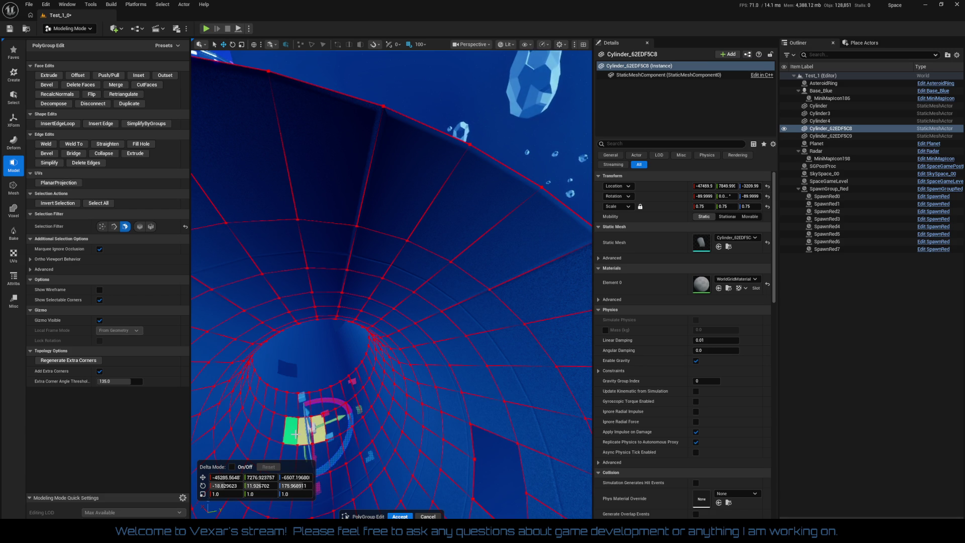
{"action": "left_click", "coordinate": [308, 431], "text": "ctrl"}
{"action": "left_click", "coordinate": [289, 502]}
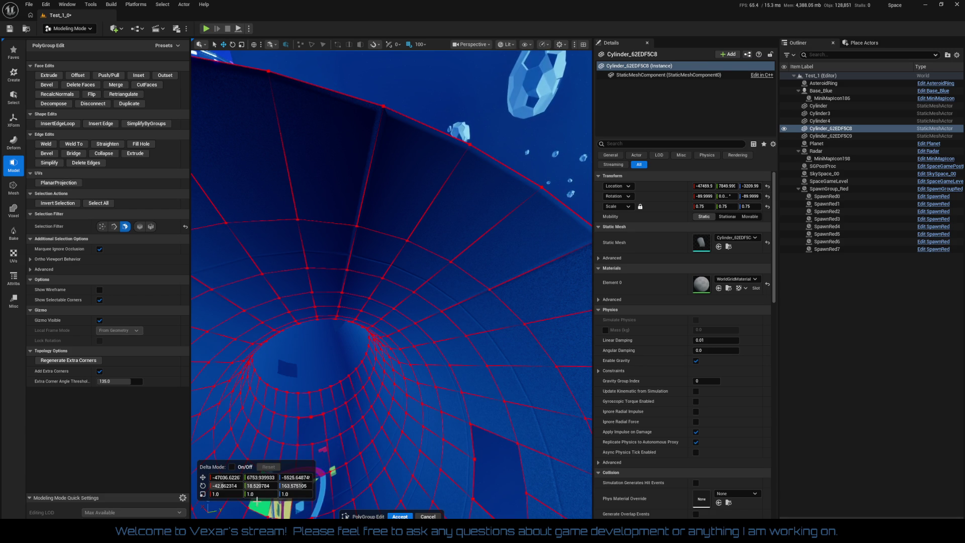
{"action": "left_click", "coordinate": [289, 502], "text": "ctrl"}
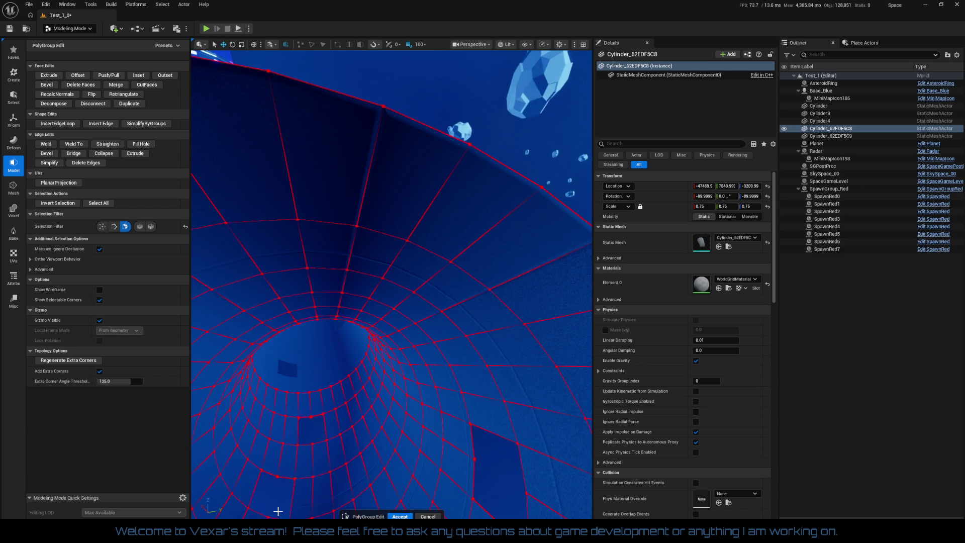
{"action": "scroll", "coordinate": [357, 490], "scroll_direction": "up", "scroll_amount": 2}
{"action": "scroll", "coordinate": [259, 411], "scroll_direction": "down", "scroll_amount": 5}
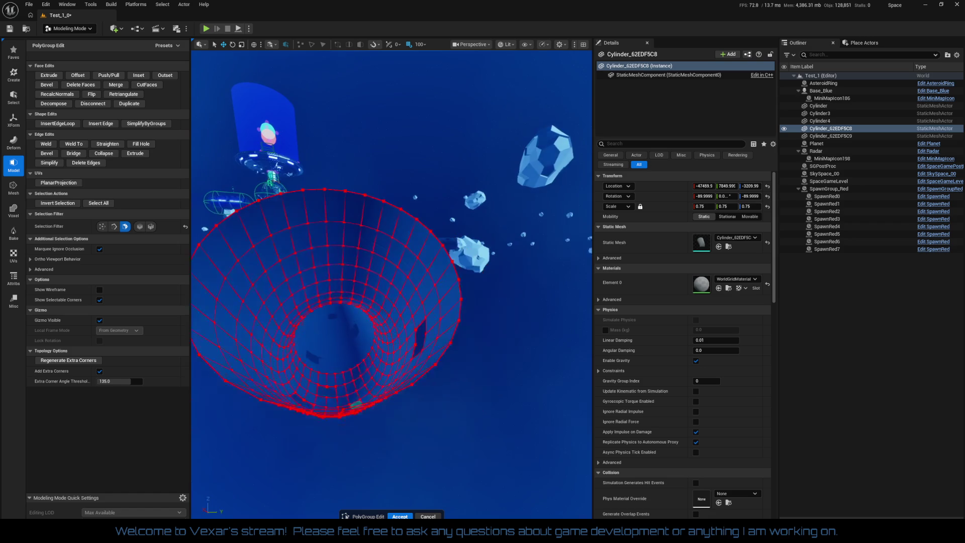
{"action": "scroll", "coordinate": [259, 411], "scroll_direction": "up", "scroll_amount": 4}
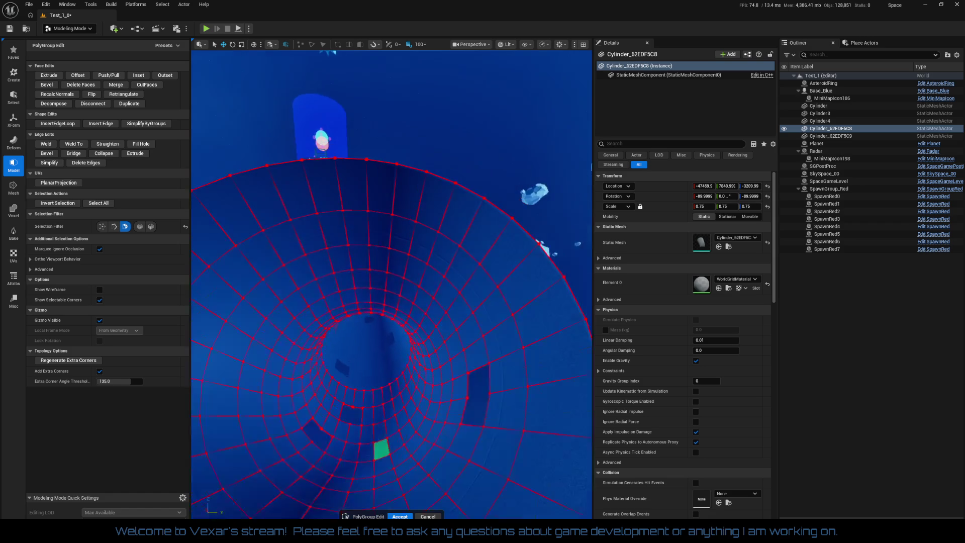
Step: Try several face selections on the lower and upper tube wall, then clear them
{"action": "left_click", "coordinate": [227, 395]}
{"action": "left_click", "coordinate": [237, 367], "text": "shift"}
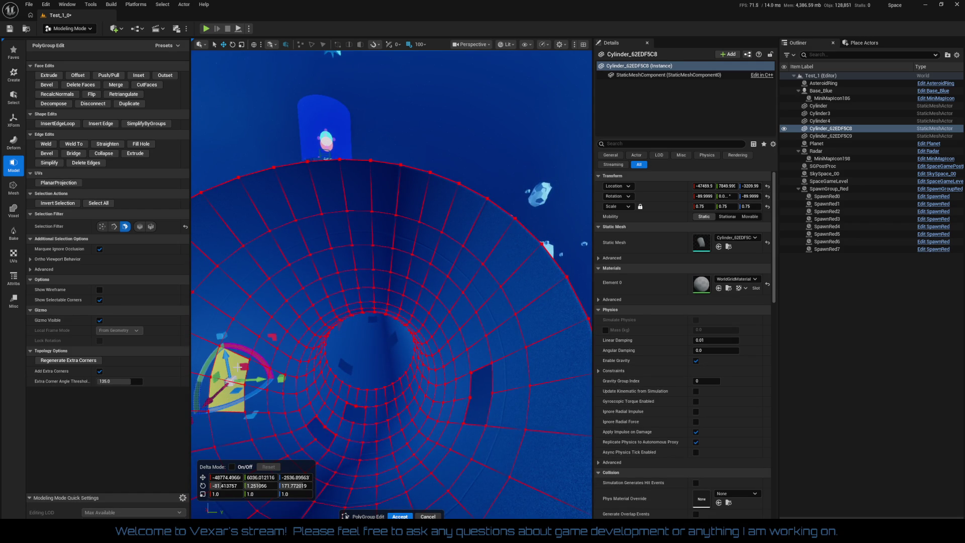
{"action": "key", "text": "Escape"}
{"action": "left_click", "coordinate": [303, 271]}
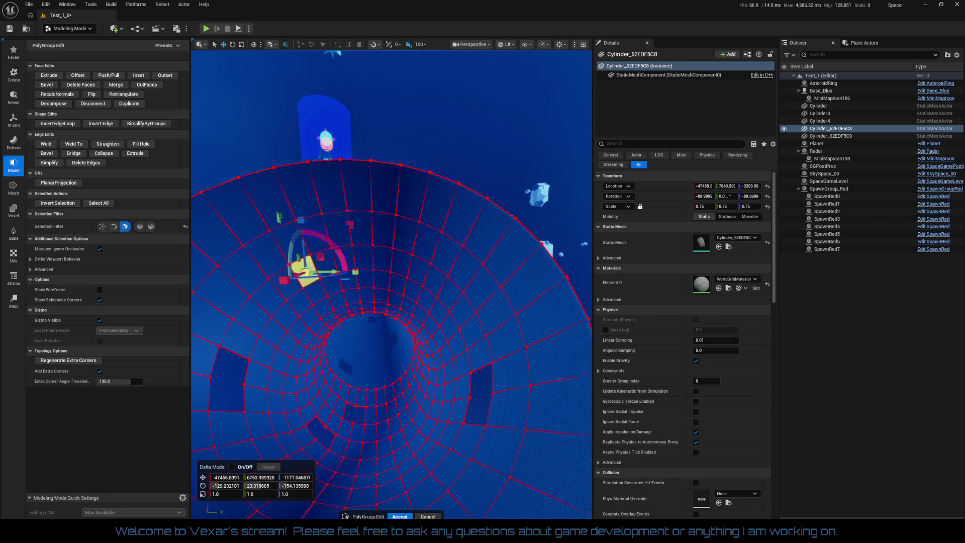
{"action": "left_click", "coordinate": [287, 244]}
{"action": "left_click", "coordinate": [316, 233], "text": "shift"}
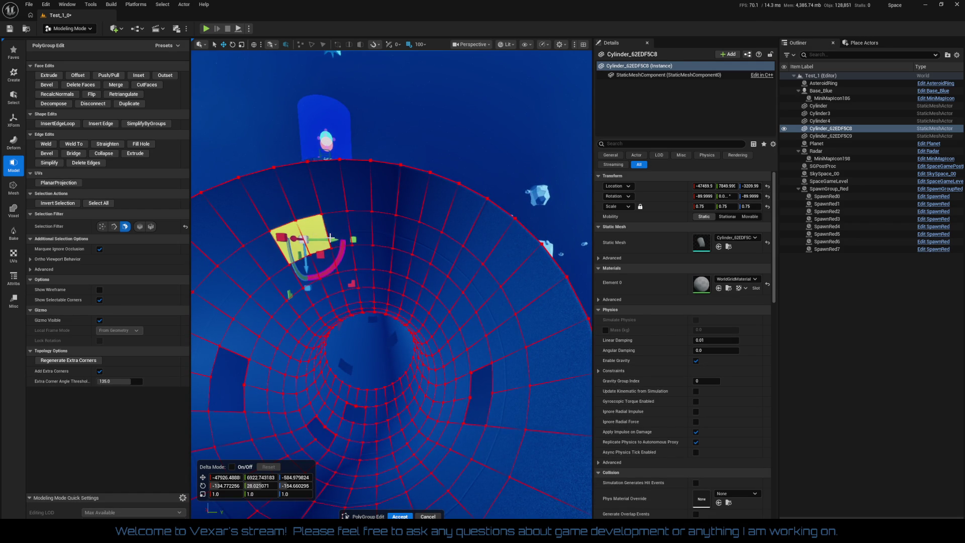
{"action": "key", "text": "Escape"}
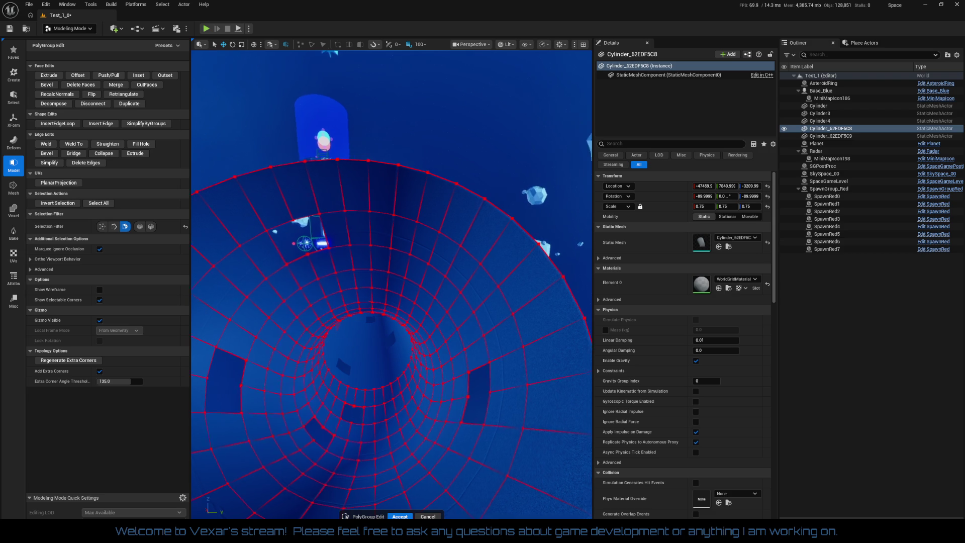
Step: Move down the tube and delete one wall face to cut another opening
{"action": "key", "text": "w"}
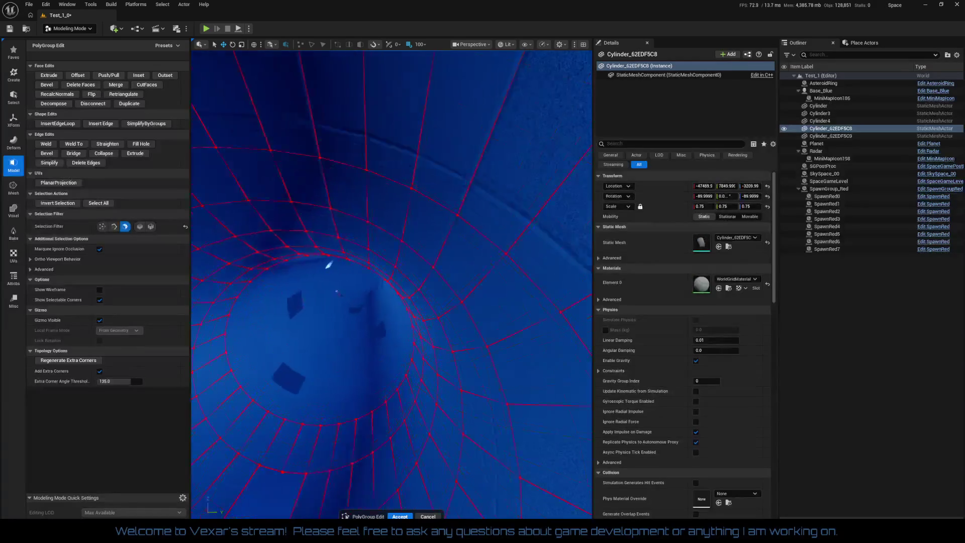
{"action": "left_click", "coordinate": [341, 334]}
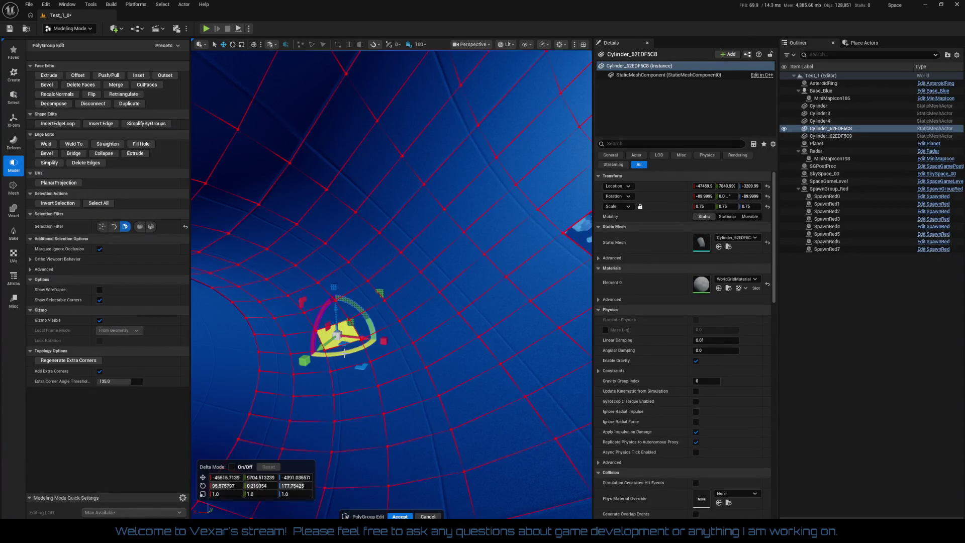
{"action": "key", "text": "Delete"}
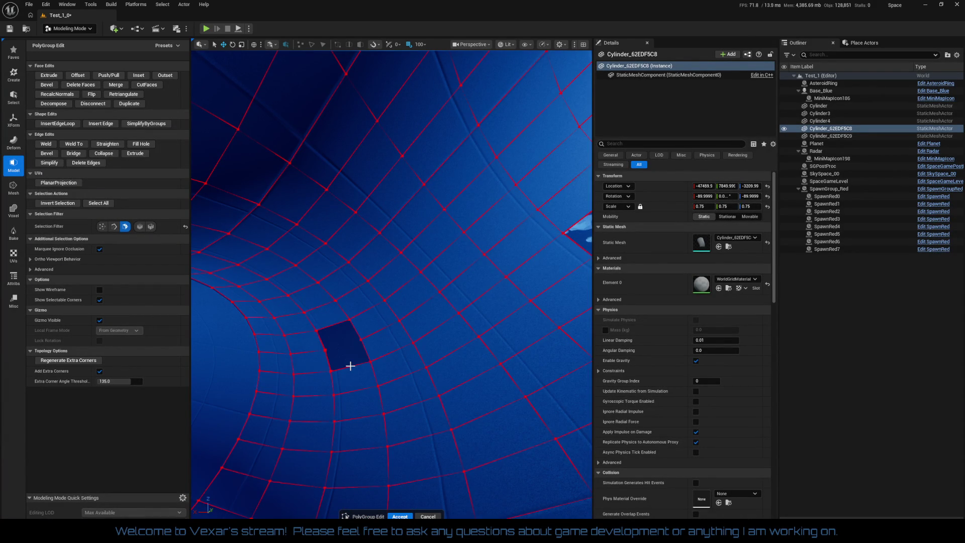
{"action": "key", "text": "e"}
{"action": "scroll", "coordinate": [309, 389], "scroll_direction": "down", "scroll_amount": 5}
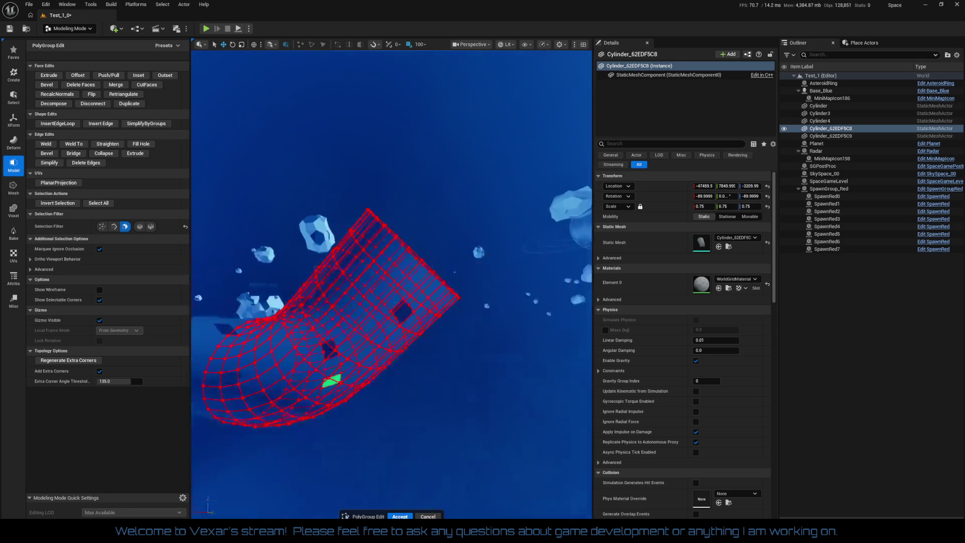
{"action": "scroll", "coordinate": [347, 415], "scroll_direction": "up", "scroll_amount": 5}
{"action": "scroll", "coordinate": [346, 414], "scroll_direction": "down", "scroll_amount": 5}
{"action": "scroll", "coordinate": [347, 414], "scroll_direction": "up", "scroll_amount": 5}
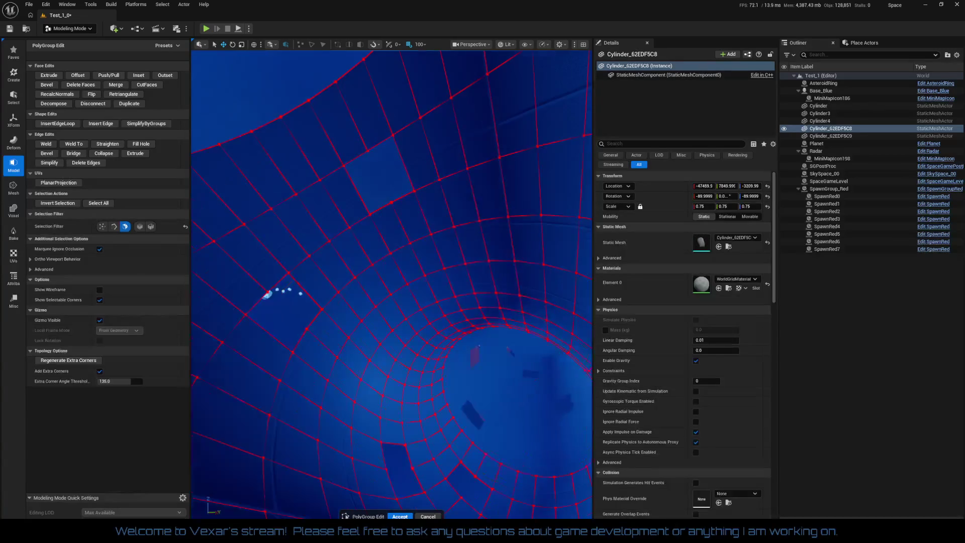
{"action": "scroll", "coordinate": [347, 414], "scroll_direction": "down", "scroll_amount": 5}
{"action": "scroll", "coordinate": [315, 301], "scroll_direction": "up", "scroll_amount": 5}
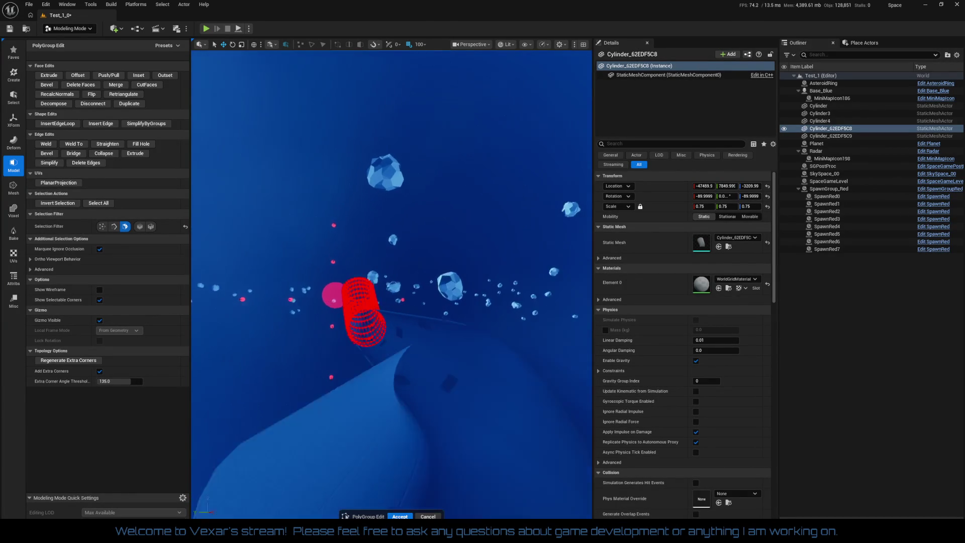
{"action": "scroll", "coordinate": [391, 281], "scroll_direction": "down", "scroll_amount": 5}
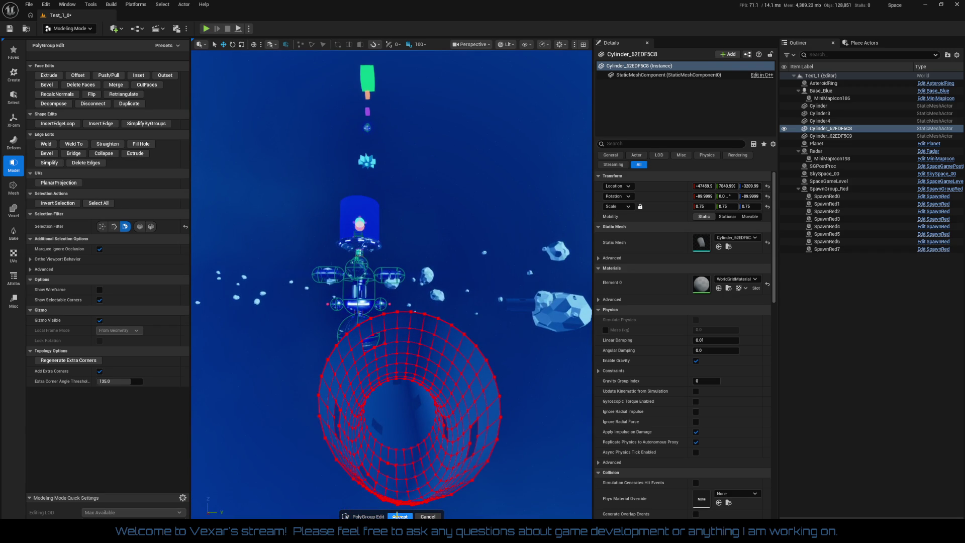
Step: Accept the PolyGroup face edits on Cylinder_62EDF5C8
{"action": "left_click", "coordinate": [399, 516]}
{"action": "scroll", "coordinate": [392, 281], "scroll_direction": "up", "scroll_amount": 5}
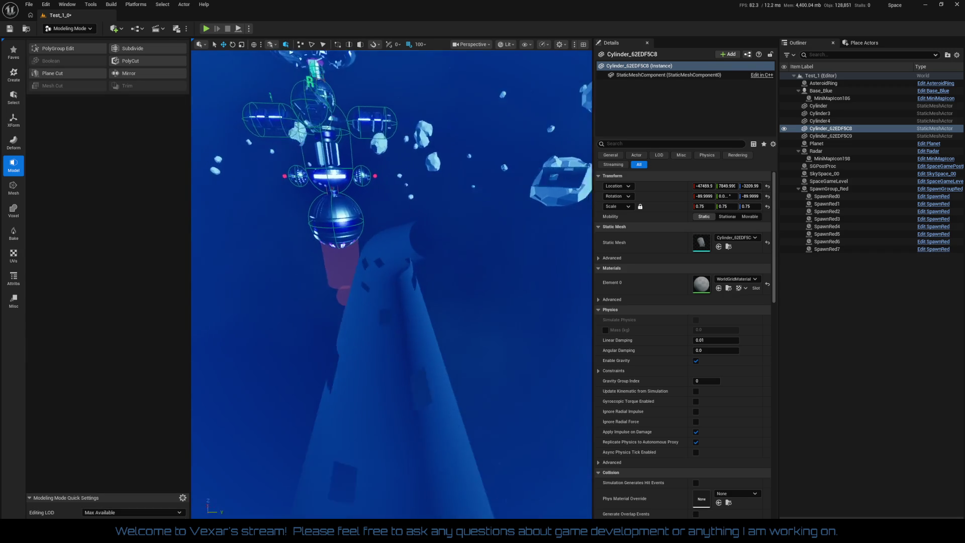
{"action": "scroll", "coordinate": [391, 284], "scroll_direction": "up", "scroll_amount": 5}
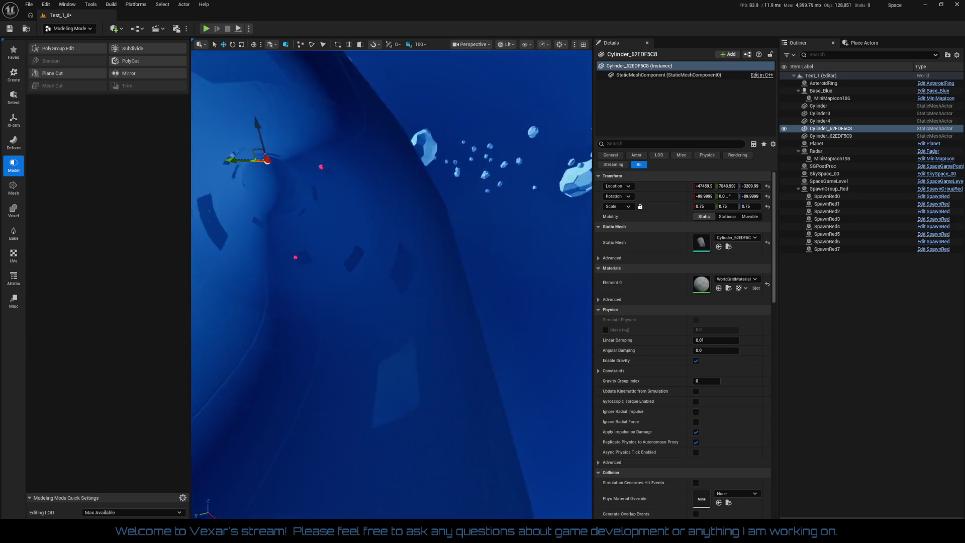
Step: Save the Test_1_0 level
{"action": "scroll", "coordinate": [392, 282], "scroll_direction": "up", "scroll_amount": 5}
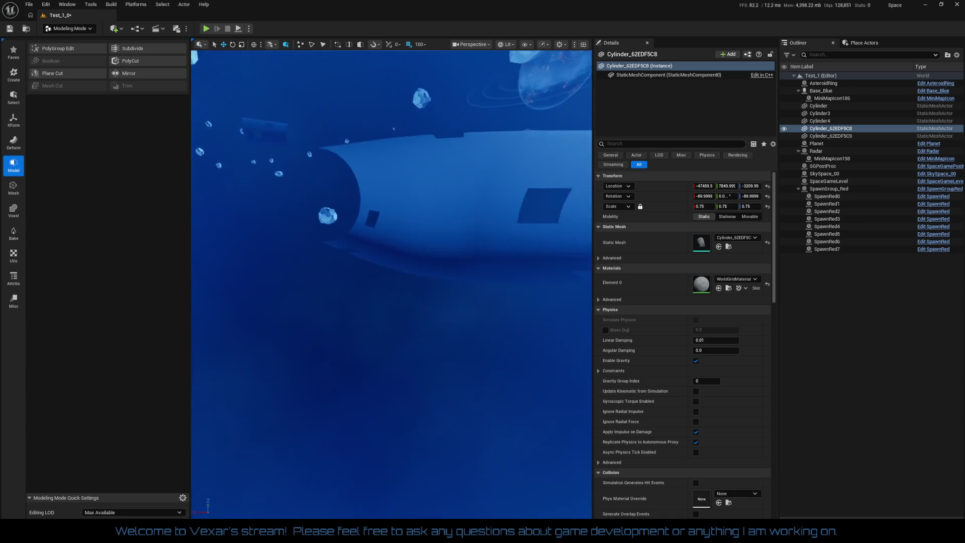
{"action": "scroll", "coordinate": [392, 282], "scroll_direction": "up", "scroll_amount": 5}
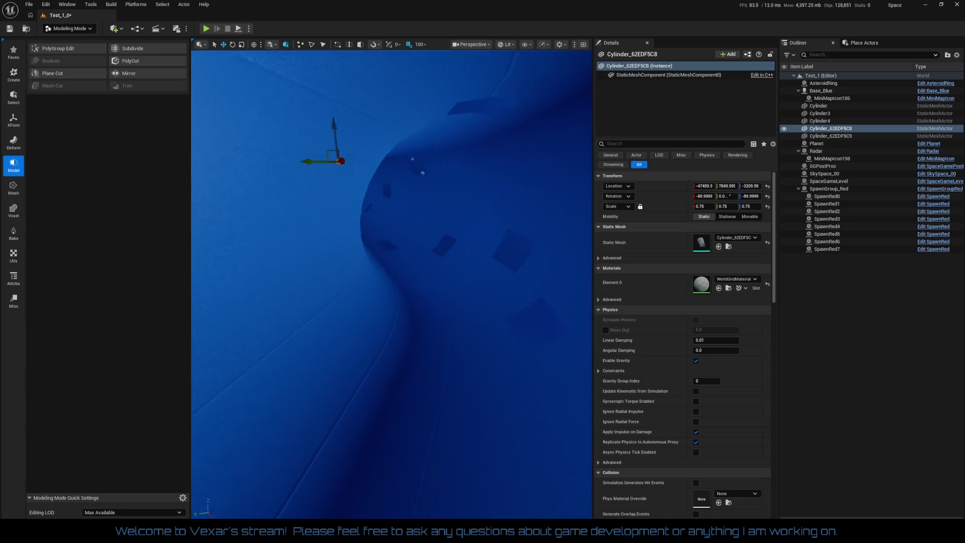
{"action": "scroll", "coordinate": [392, 281], "scroll_direction": "up", "scroll_amount": 5}
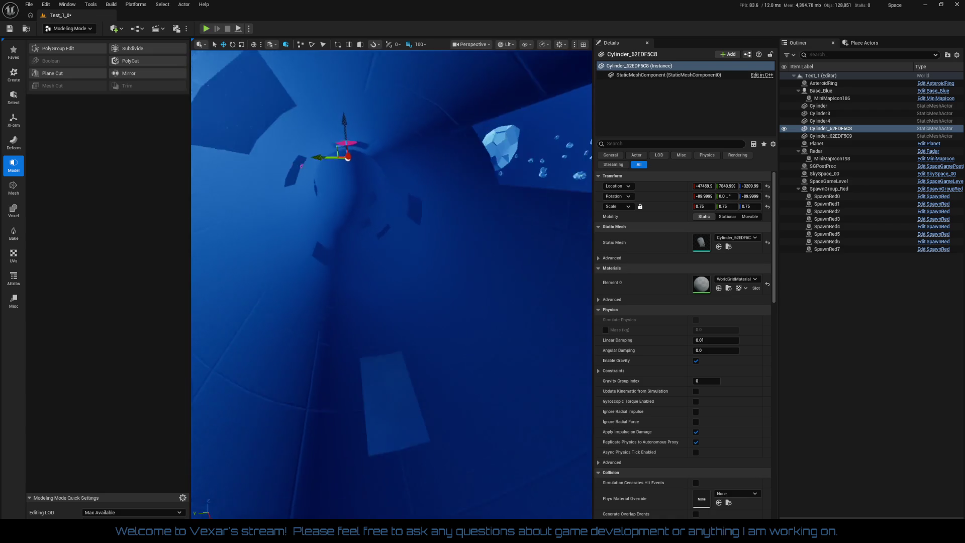
{"action": "scroll", "coordinate": [392, 282], "scroll_direction": "down", "scroll_amount": 5}
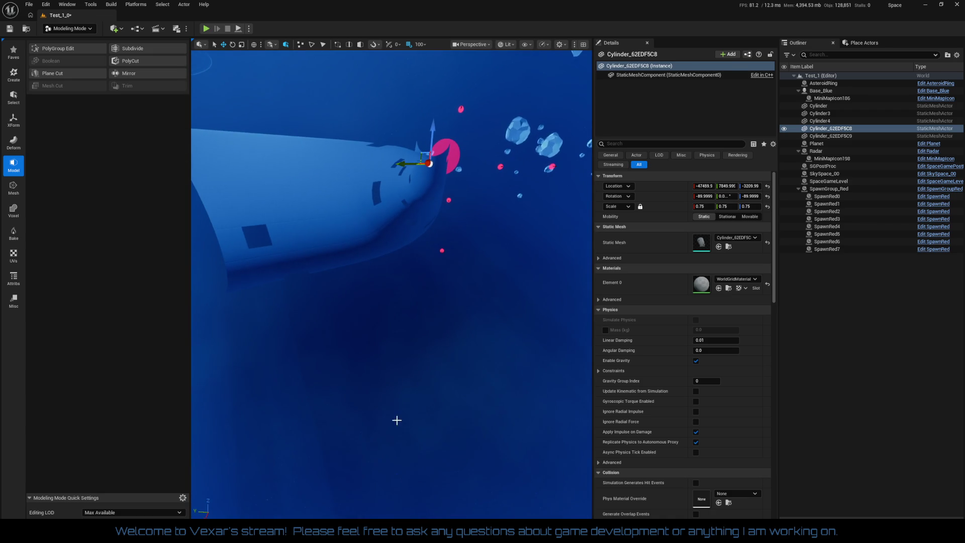
{"action": "left_click", "coordinate": [9, 28]}
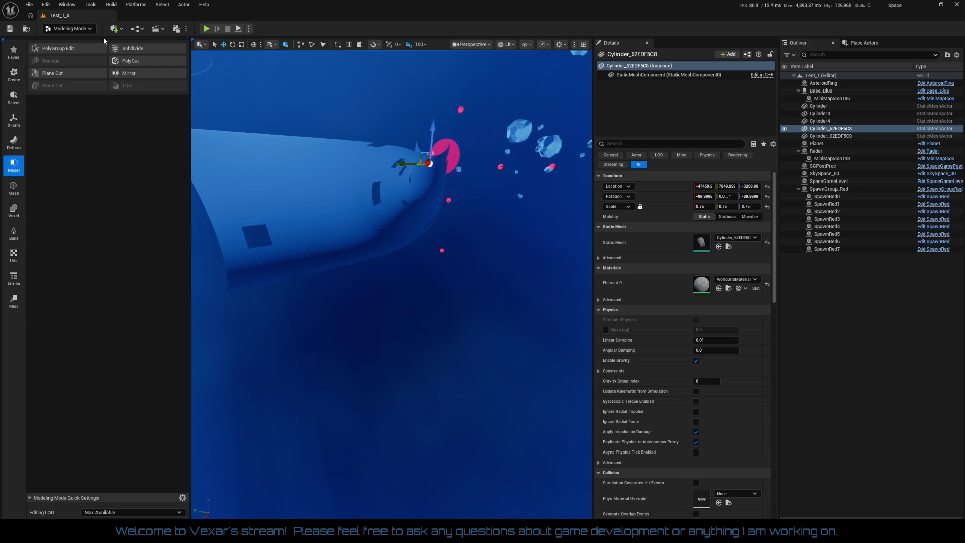
Step: Return to Selection Mode and frame Cylinder_62EDF5C8 to inspect its cut-out openings
{"action": "key", "text": "shift+1"}
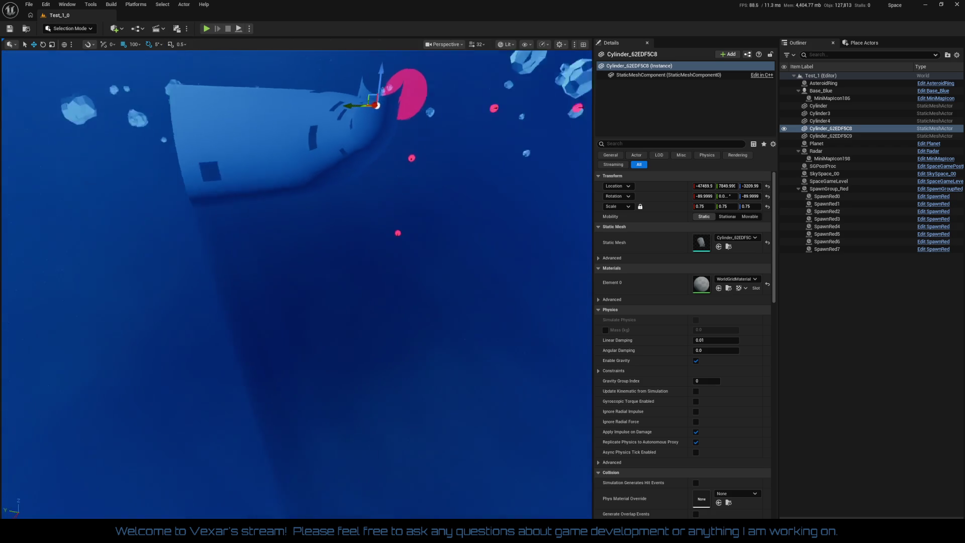
{"action": "scroll", "coordinate": [296, 282], "scroll_direction": "up", "scroll_amount": 5}
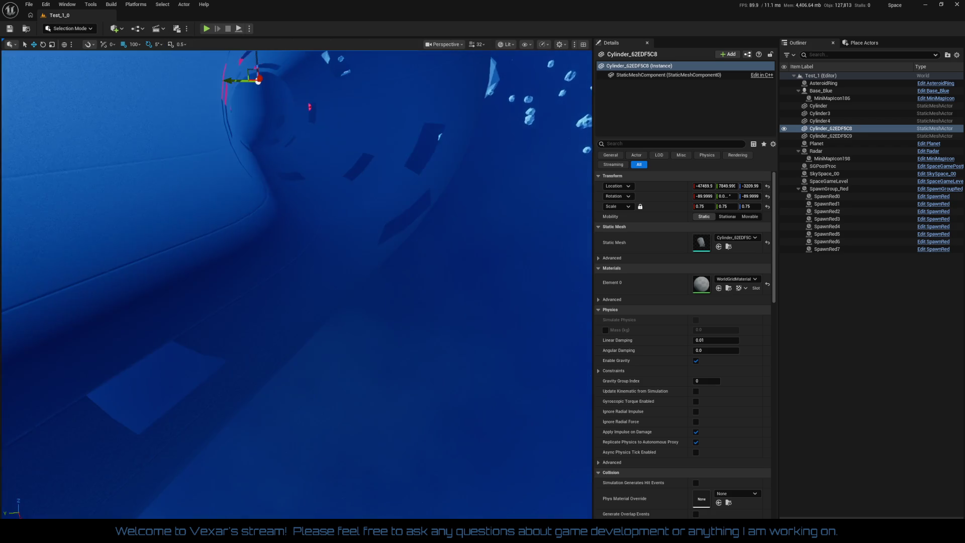
{"action": "key", "text": "f"}
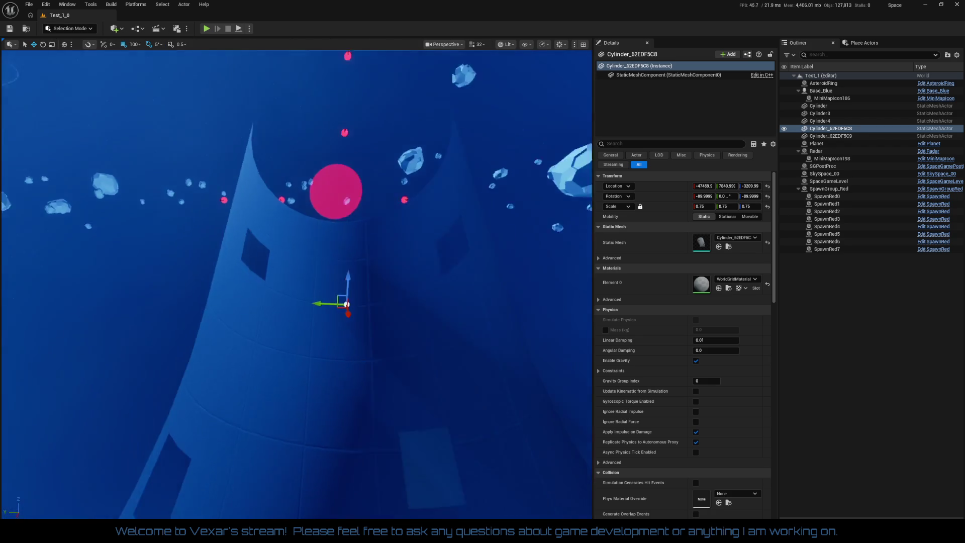
{"action": "scroll", "coordinate": [312, 271], "scroll_direction": "down", "scroll_amount": 5}
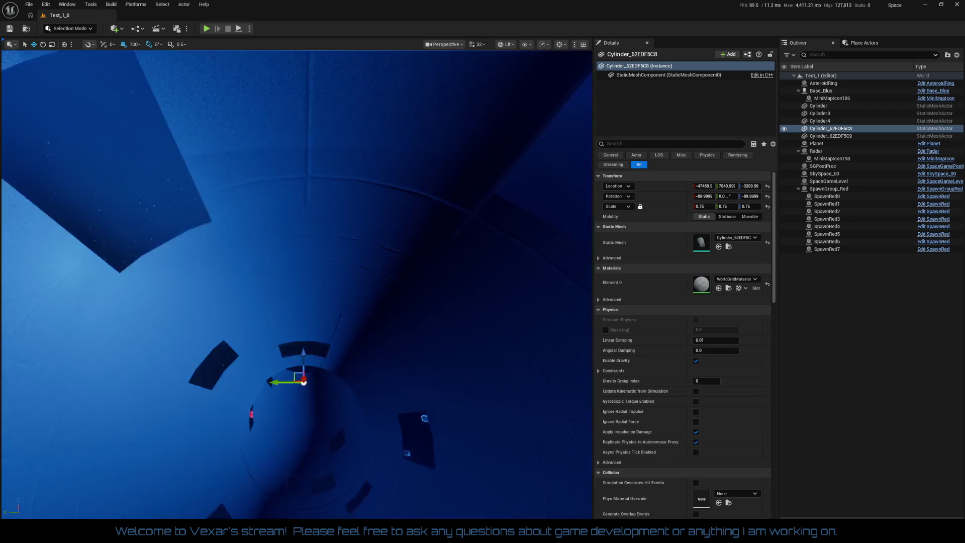
{"action": "left_click", "coordinate": [206, 29]}
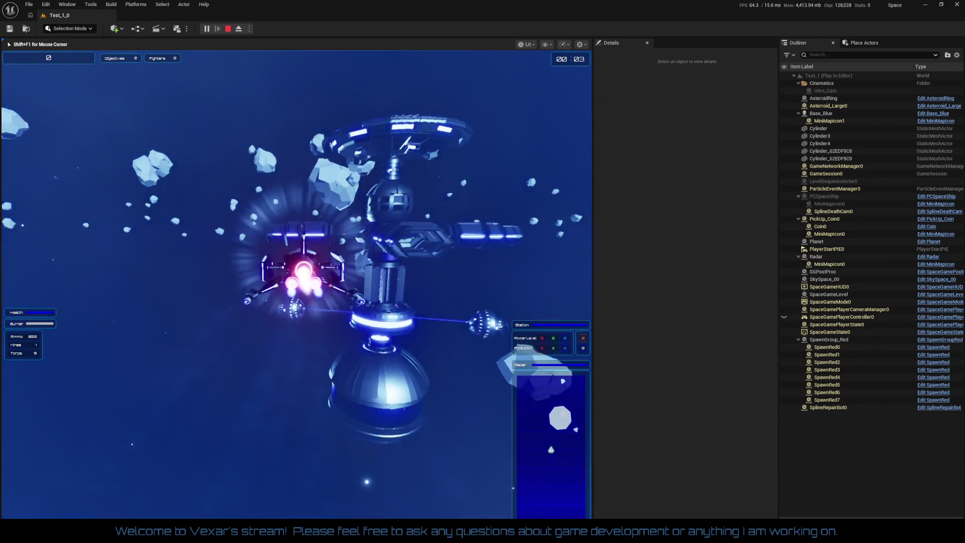
{"action": "key", "text": "Escape"}
{"action": "scroll", "coordinate": [251, 429], "scroll_direction": "down", "scroll_amount": 5}
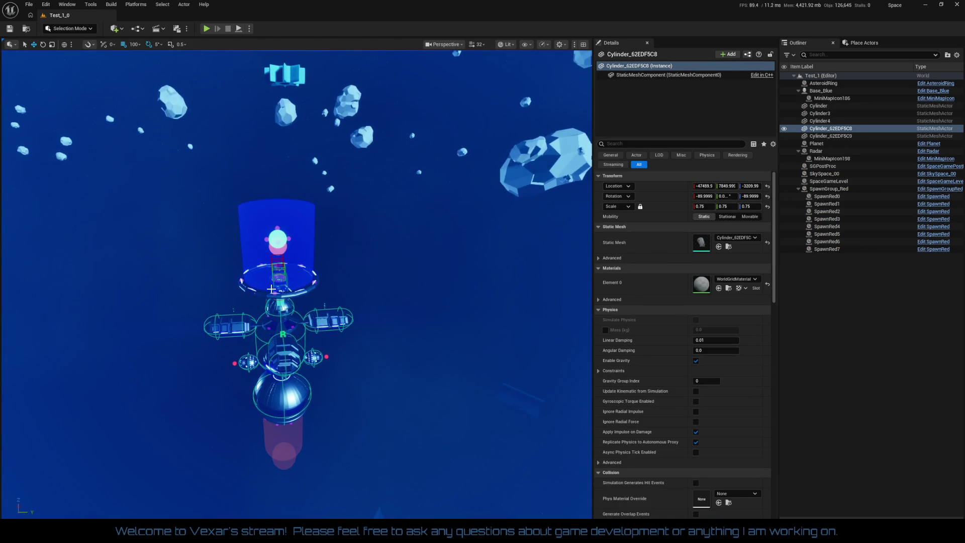
Step: Reset the Base_Blue station's location to 0, 0, 0 and start a Play test
{"action": "left_click", "coordinate": [271, 289]}
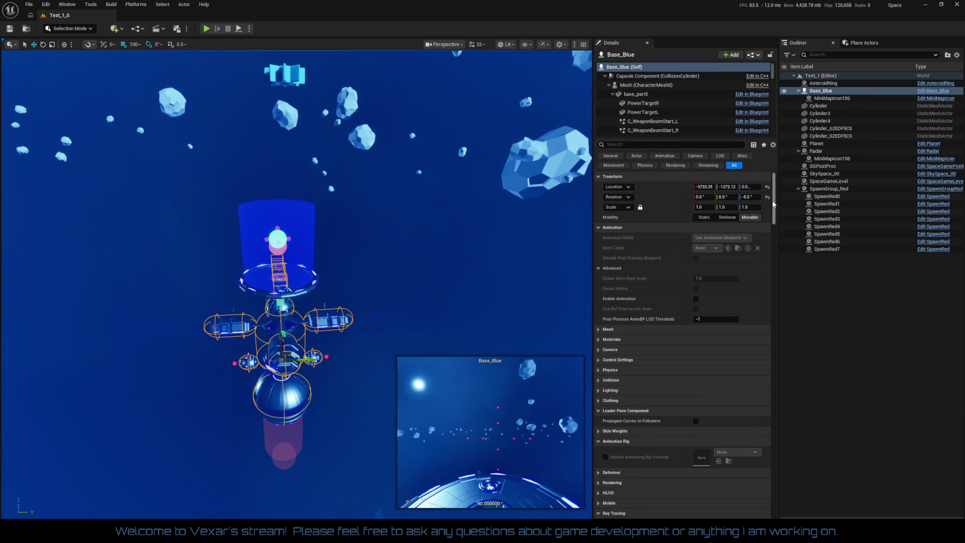
{"action": "left_click", "coordinate": [767, 187]}
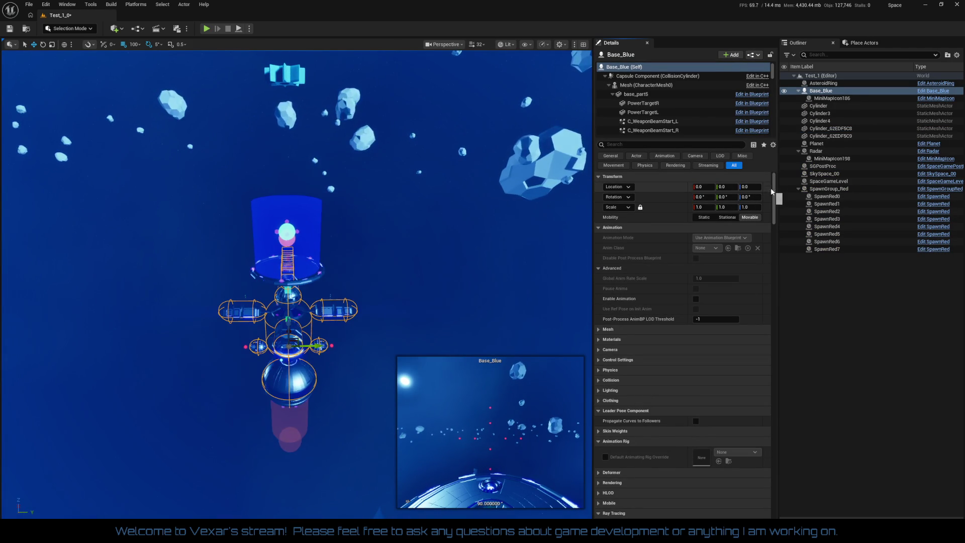
{"action": "left_click", "coordinate": [206, 29]}
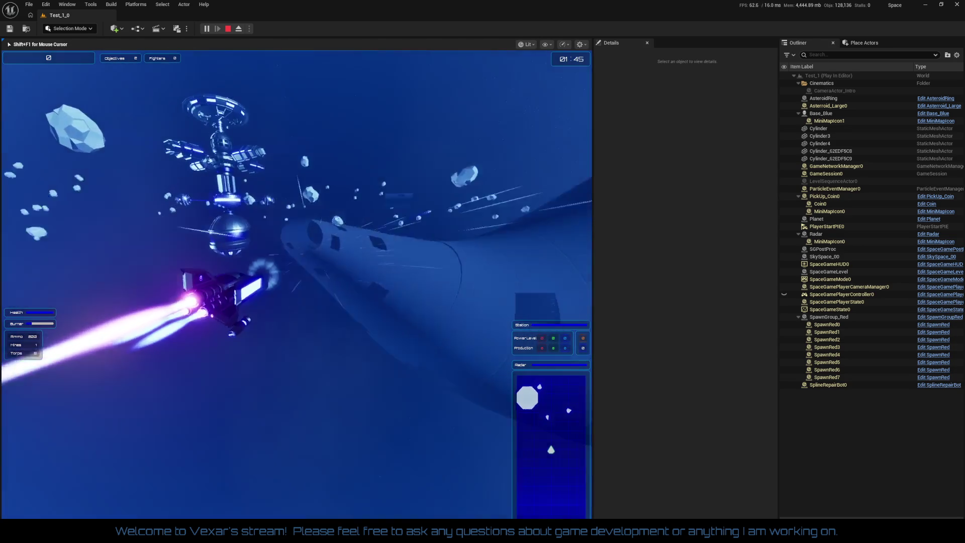
Step: End the play session after flying the ship through the tube tunnels
{"action": "key", "text": "Escape"}
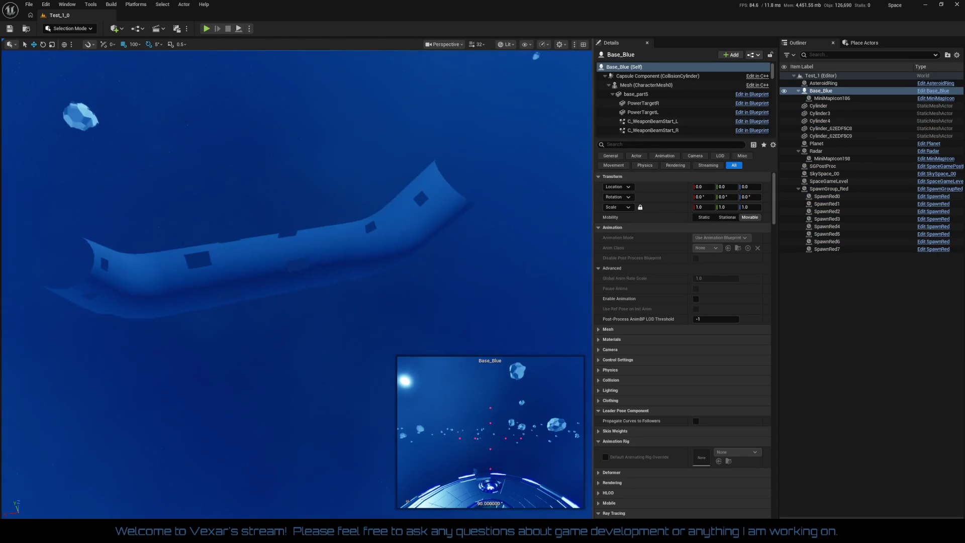
Step: Delete the Cylinder3 tube piece and select Cylinder_62EDF5C8
{"action": "left_click", "coordinate": [370, 273]}
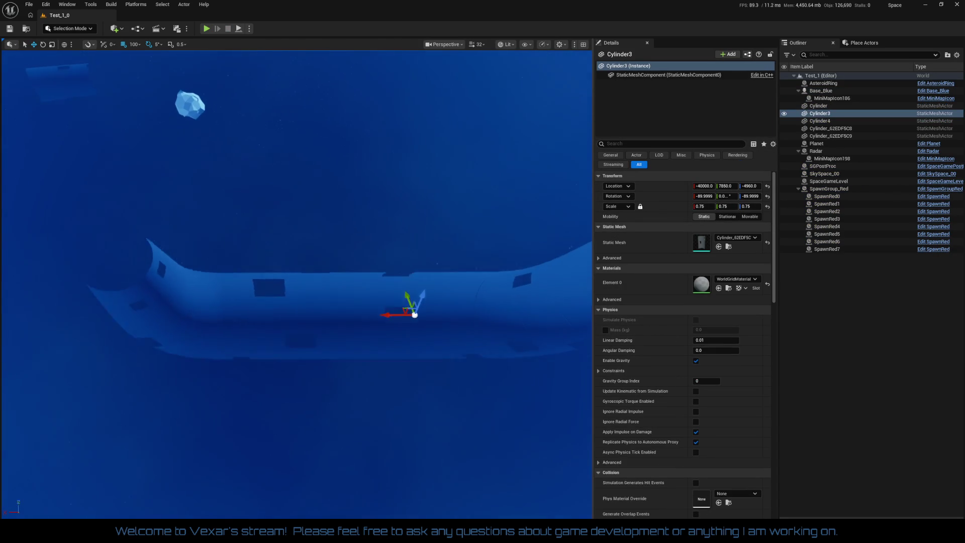
{"action": "key", "text": "Delete"}
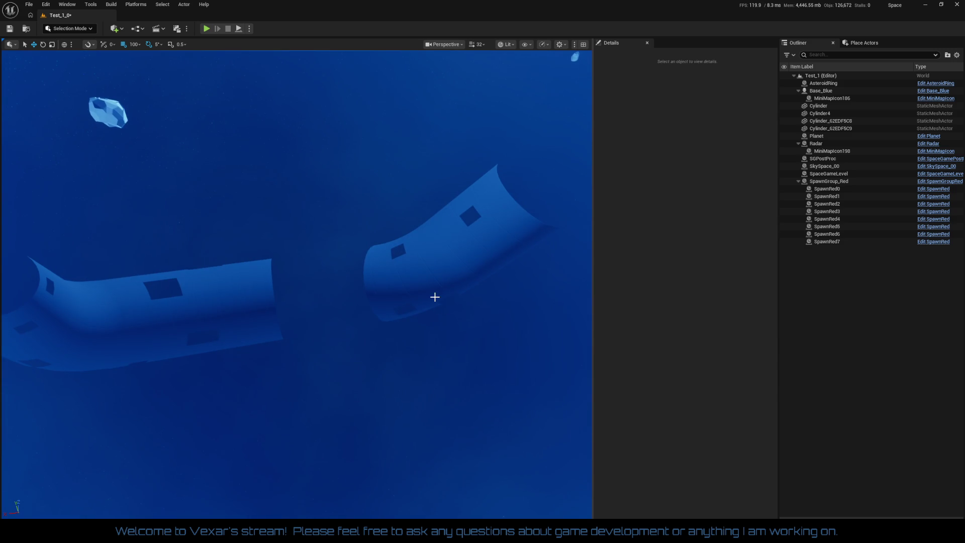
{"action": "left_click", "coordinate": [423, 297]}
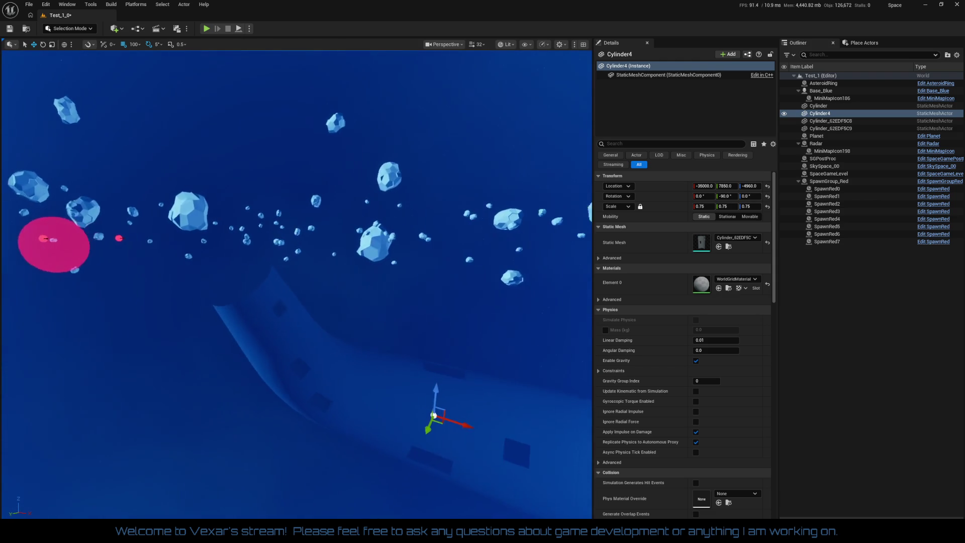
Step: Rotate Cylinder_62EDF5C8 by 15 degrees so it angles toward the ribbon-shaped Cylinder4
{"action": "key", "text": "e"}
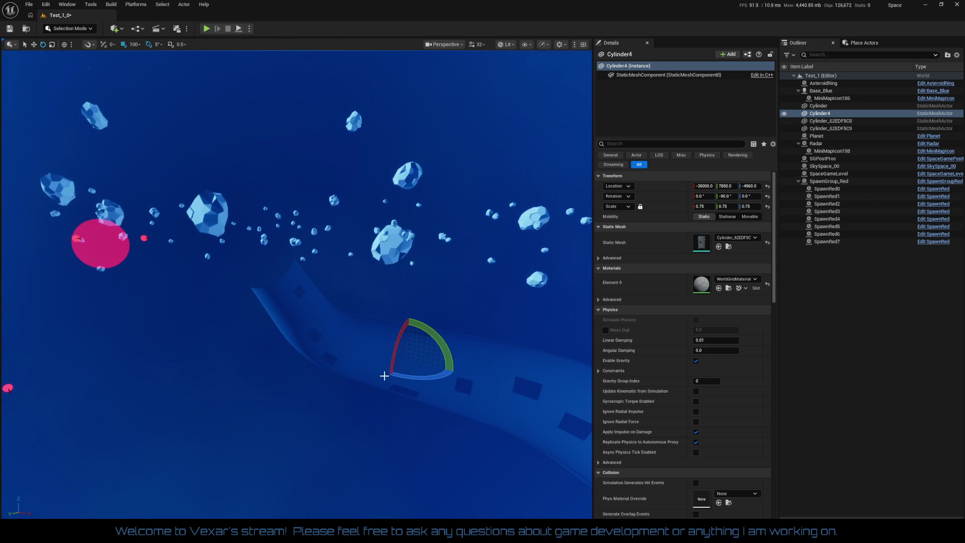
{"action": "left_click", "coordinate": [329, 334]}
{"action": "left_click_drag", "start_coordinate": [278, 287], "coordinate": [278, 287]}
{"action": "left_click", "coordinate": [416, 330]}
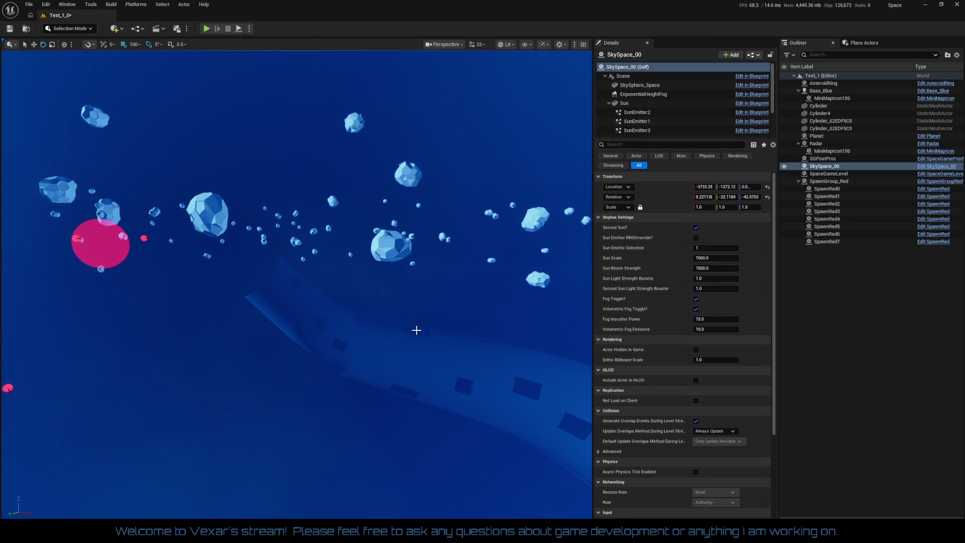
{"action": "left_click", "coordinate": [420, 352]}
{"action": "left_click", "coordinate": [479, 408]}
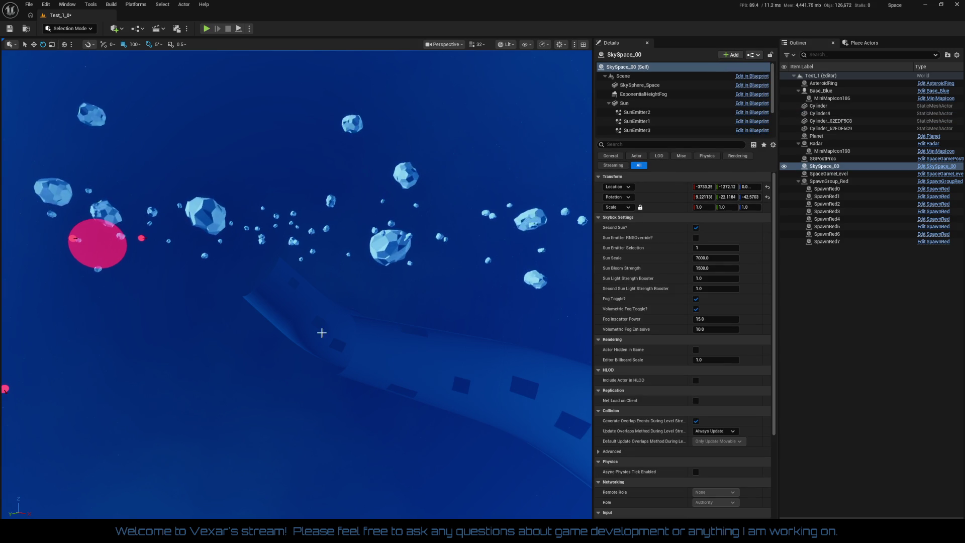
{"action": "left_click", "coordinate": [346, 352]}
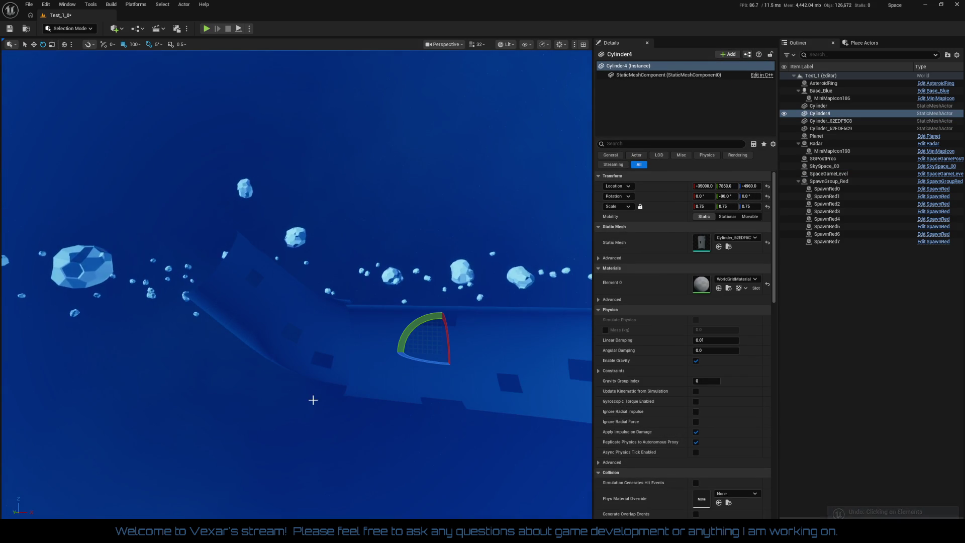
{"action": "left_click", "coordinate": [306, 356]}
{"action": "left_click_drag", "start_coordinate": [304, 299], "coordinate": [312, 316]}
Step: Lower Cylinder_62EDF5C8 800 units along Z and view it from inside the tube
{"action": "key", "text": "w"}
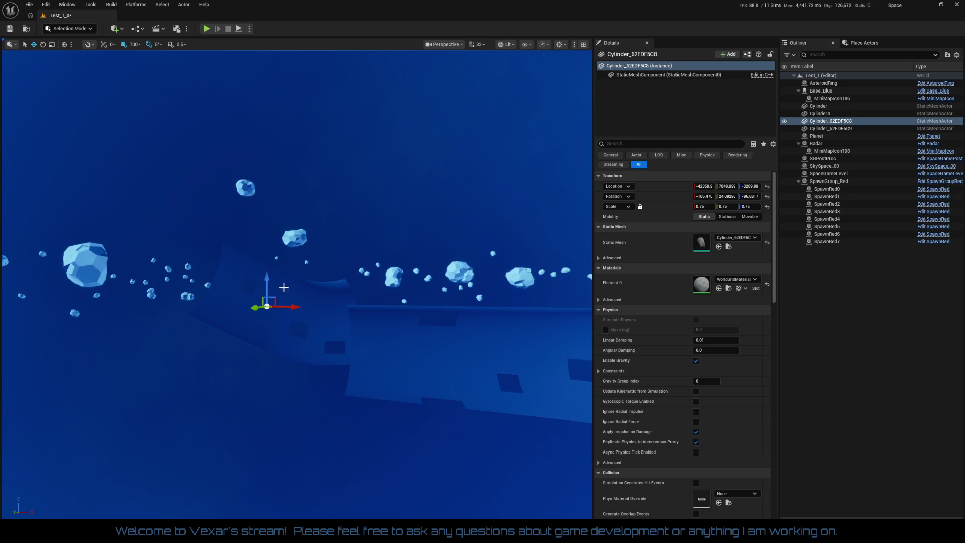
{"action": "left_click_drag", "start_coordinate": [267, 275], "coordinate": [267, 296]}
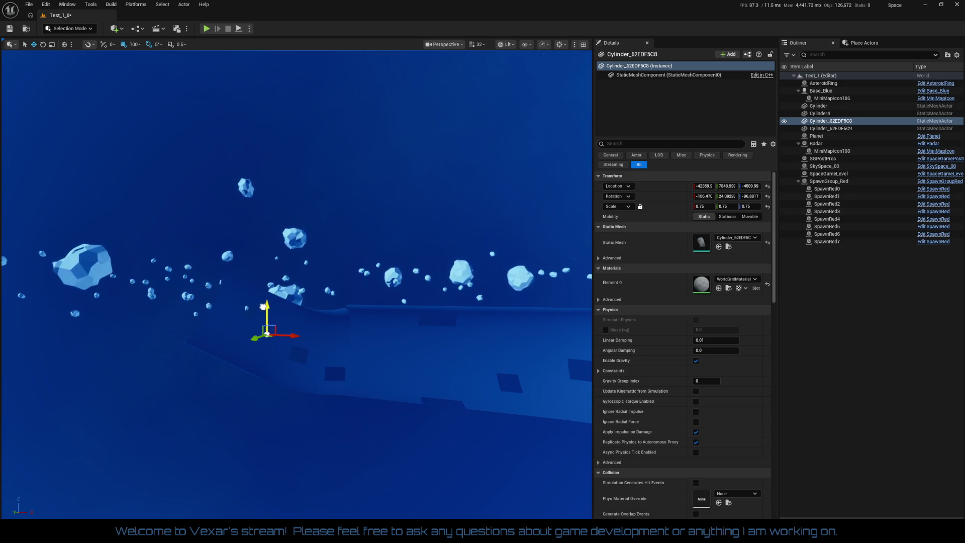
{"action": "left_click_drag", "start_coordinate": [333, 354], "coordinate": [326, 347]}
{"action": "mouse_move", "coordinate": [231, 327]}
{"action": "left_mouse_down"}
{"action": "mouse_move", "coordinate": [228, 302]}
{"action": "mouse_move", "coordinate": [268, 446]}
{"action": "left_mouse_up"}
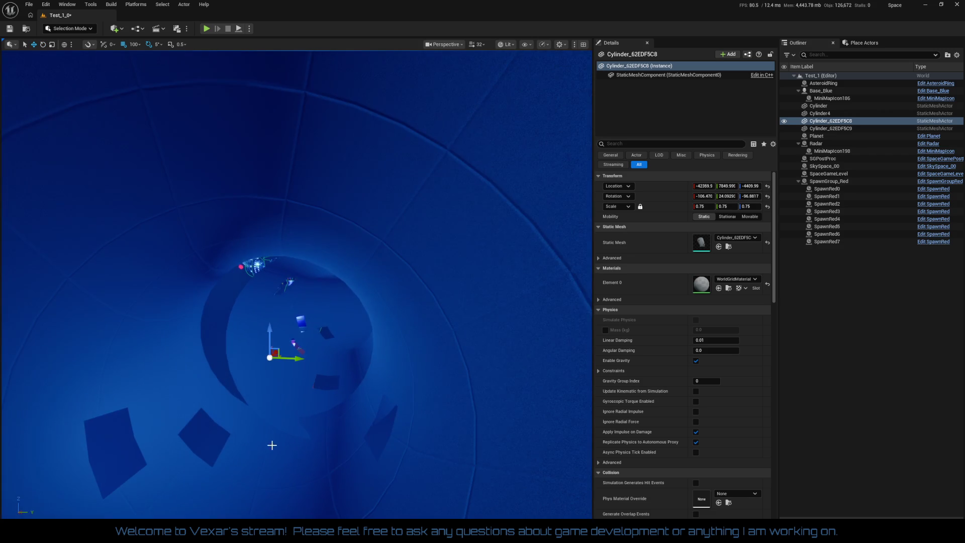
Step: Align the cylinder at Y 8449.99 and Z -4309.99, then save the level
{"action": "mouse_move", "coordinate": [299, 359]}
{"action": "left_mouse_down"}
{"action": "mouse_move", "coordinate": [364, 364]}
{"action": "mouse_move", "coordinate": [332, 346]}
{"action": "mouse_move", "coordinate": [330, 368]}
{"action": "left_mouse_up"}
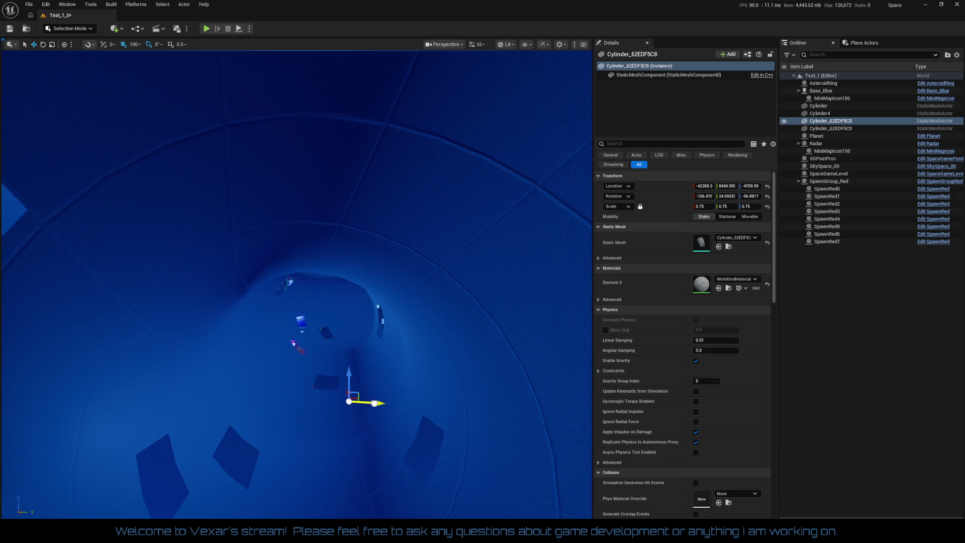
{"action": "mouse_move", "coordinate": [373, 403]}
{"action": "left_mouse_down"}
{"action": "mouse_move", "coordinate": [279, 338]}
{"action": "mouse_move", "coordinate": [294, 319]}
{"action": "mouse_move", "coordinate": [312, 345]}
{"action": "left_mouse_up"}
{"action": "left_click_drag", "start_coordinate": [298, 284], "coordinate": [296, 273]}
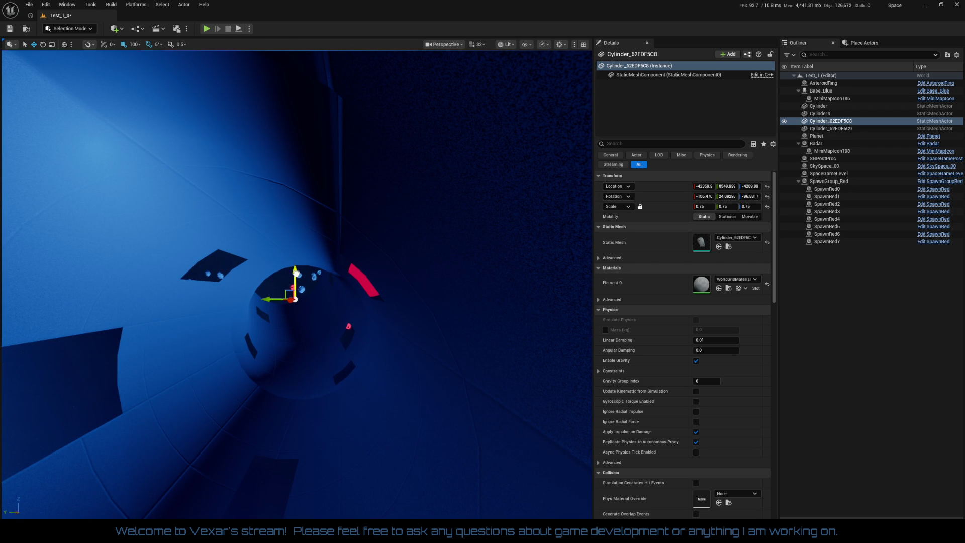
{"action": "left_click_drag", "start_coordinate": [312, 322], "coordinate": [318, 427]}
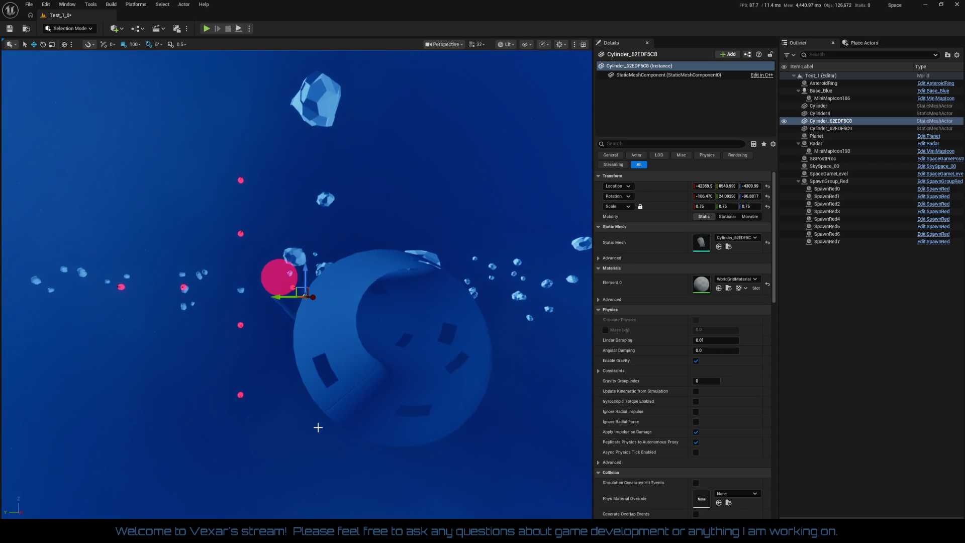
{"action": "key", "text": "ctrl+s"}
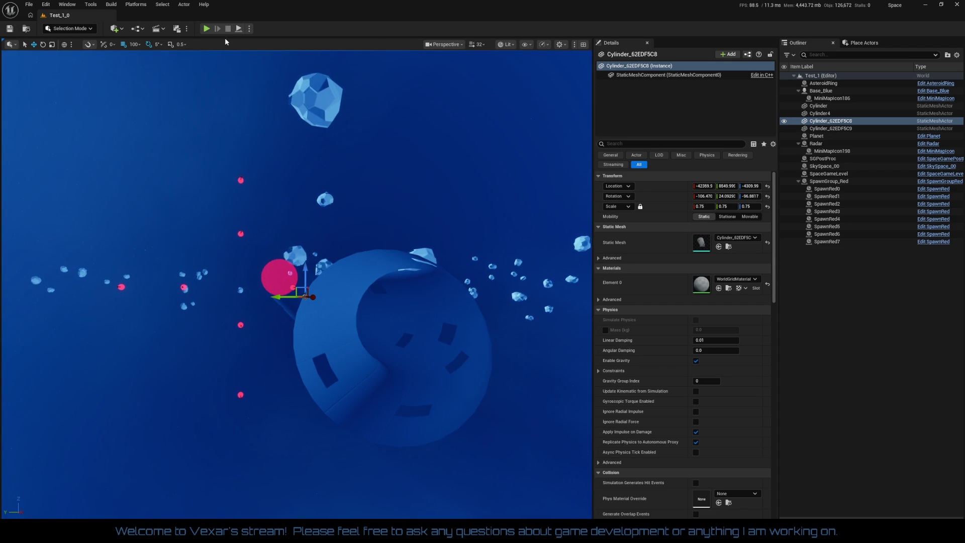
Step: Start a Play test, close the Content Browser, and boost the ship toward the station
{"action": "left_click", "coordinate": [207, 29]}
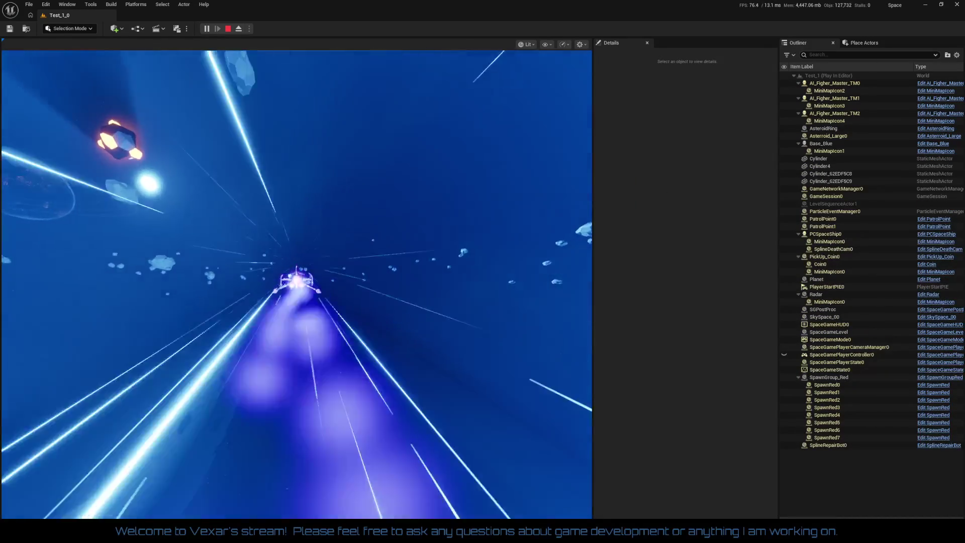
{"action": "key", "text": "alt+Tab"}
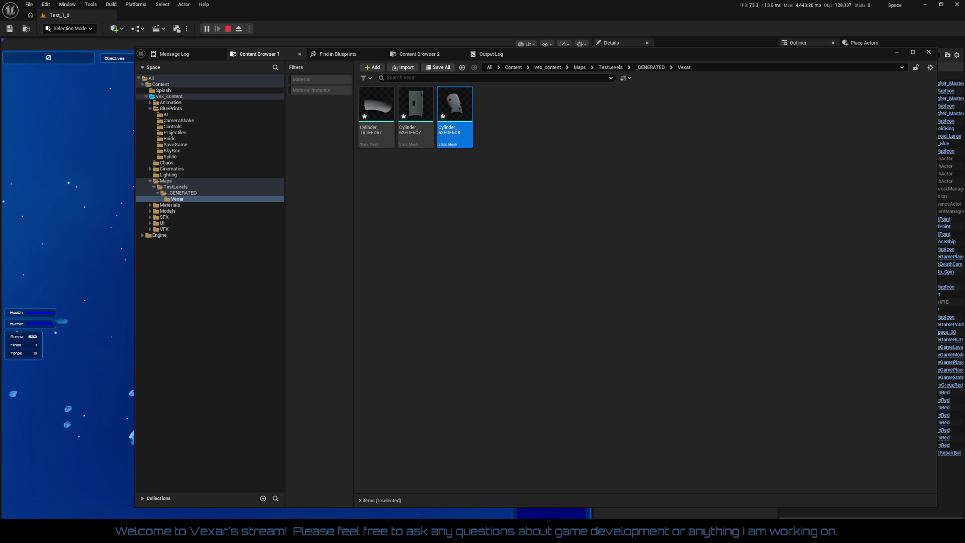
{"action": "left_click", "coordinate": [897, 53]}
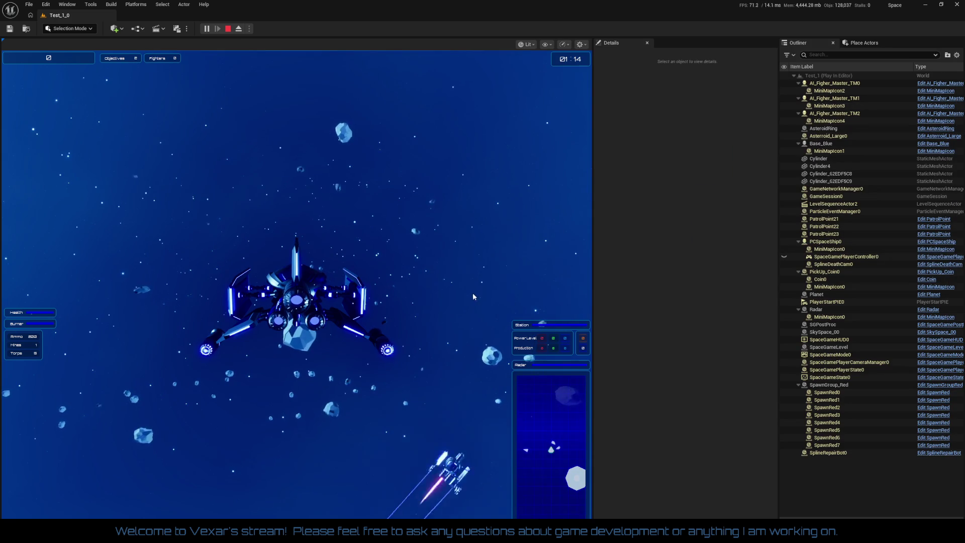
{"action": "left_click", "coordinate": [302, 226]}
{"action": "key", "text": "shift"}
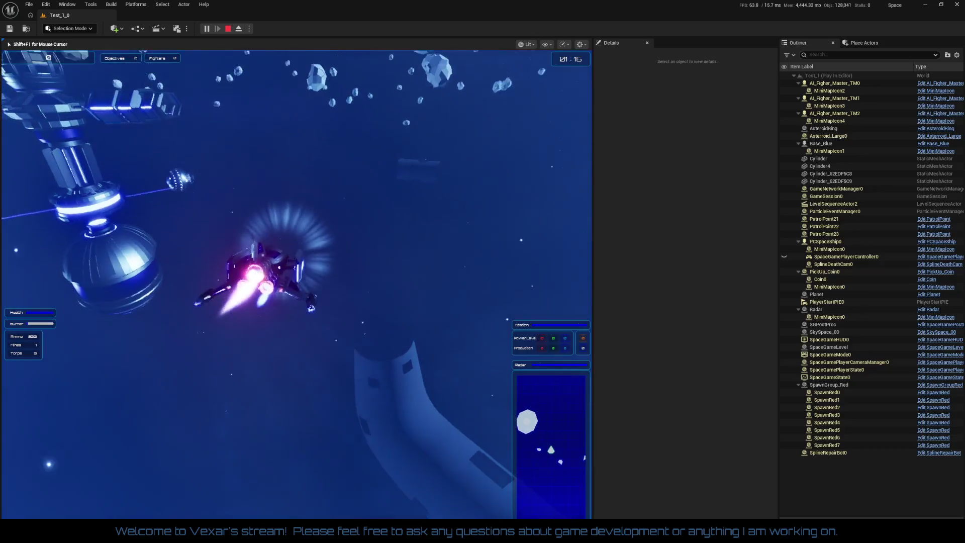
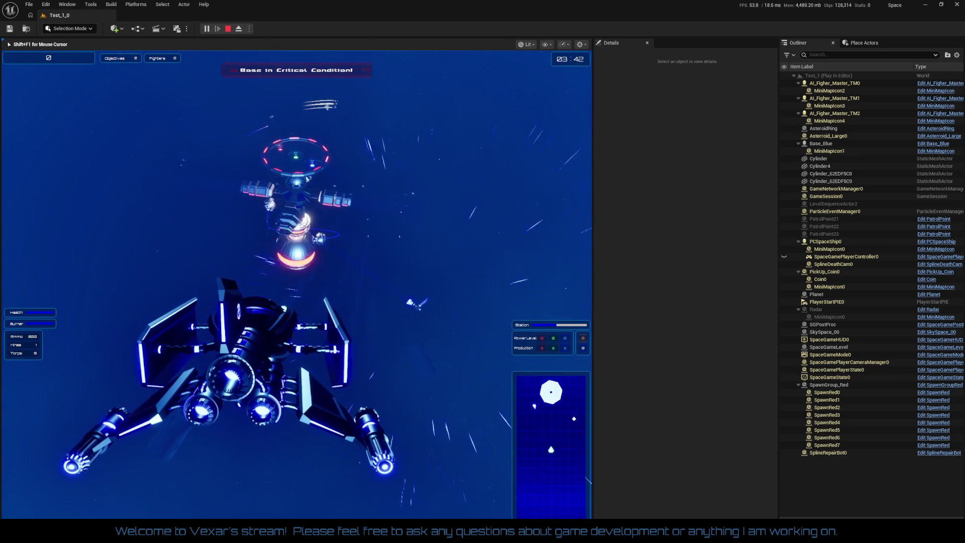
Step: Boost the ship with its afterburner, then stop the play test and return to the level editor
{"action": "key", "text": "shift"}
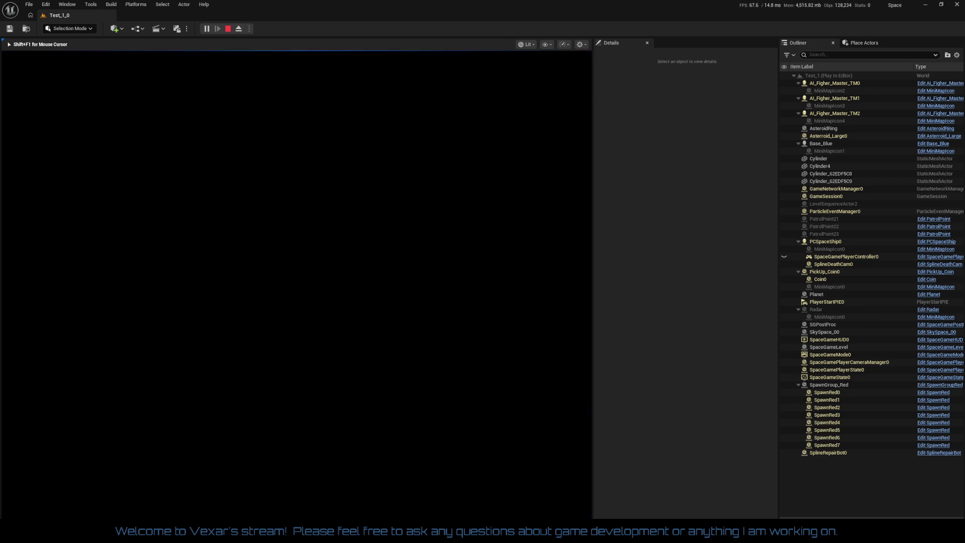
{"action": "key", "text": "Escape"}
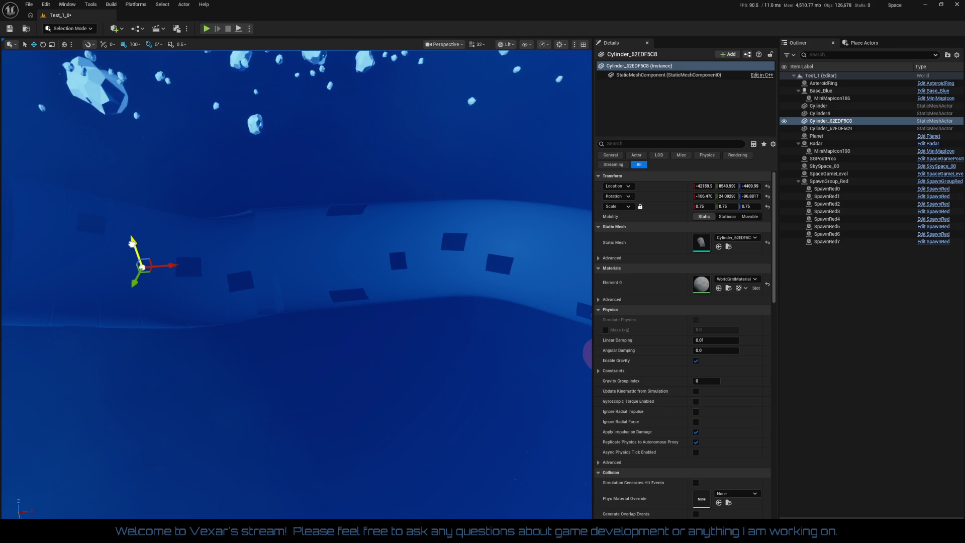
Step: Delete the stray extra Cylinder tube next to the curved tunnel
{"action": "mouse_move", "coordinate": [279, 331]}
{"action": "left_mouse_down"}
{"action": "mouse_move", "coordinate": [261, 321]}
{"action": "mouse_move", "coordinate": [237, 347]}
{"action": "mouse_move", "coordinate": [251, 336]}
{"action": "left_mouse_up"}
{"action": "left_click_drag", "start_coordinate": [453, 344], "coordinate": [466, 343]}
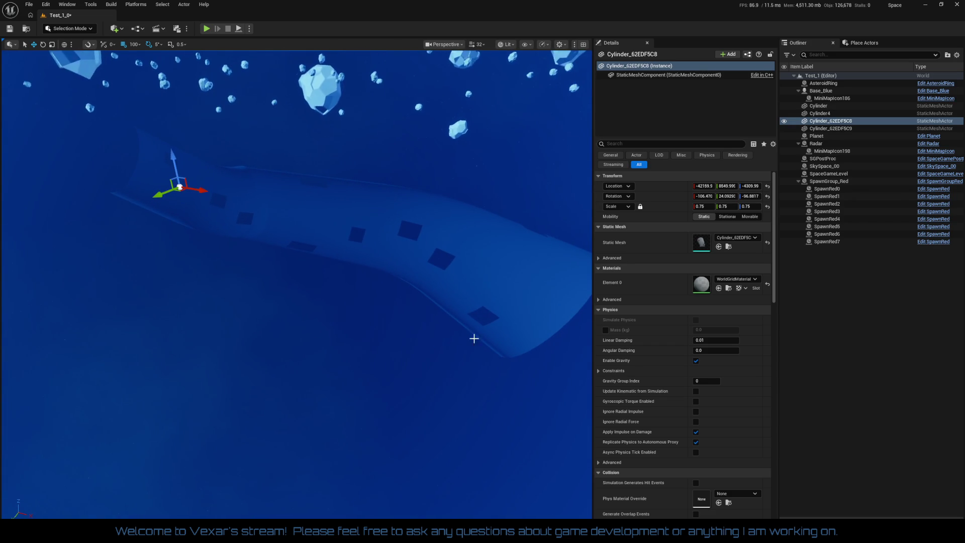
{"action": "left_click_drag", "start_coordinate": [370, 333], "coordinate": [498, 284]}
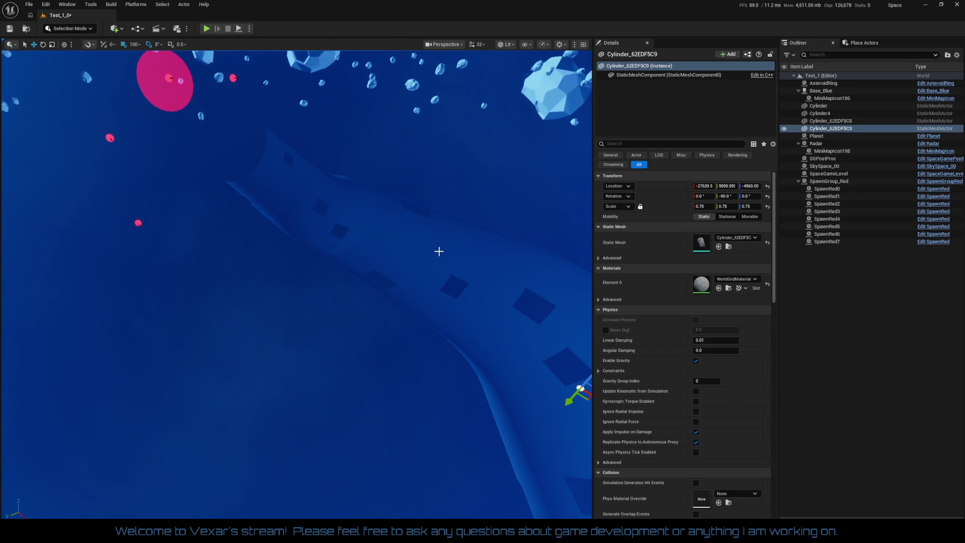
{"action": "left_click", "coordinate": [439, 252], "text": "ctrl"}
{"action": "left_click", "coordinate": [295, 187], "text": "ctrl"}
{"action": "mouse_move", "coordinate": [286, 323]}
{"action": "left_mouse_down"}
{"action": "mouse_move", "coordinate": [302, 301]}
{"action": "mouse_move", "coordinate": [302, 352]}
{"action": "left_mouse_up"}
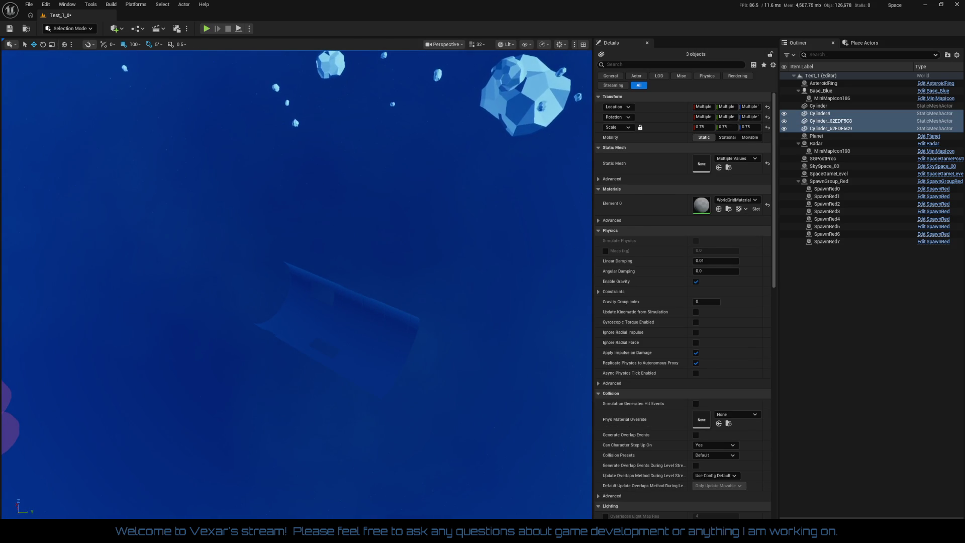
{"action": "left_click", "coordinate": [339, 312]}
{"action": "key", "text": "Delete"}
Step: Select the remaining tunnel pieces, Cylinder_62EDF5C9 and Cylinder4, together
{"action": "mouse_move", "coordinate": [322, 334]}
{"action": "left_mouse_down"}
{"action": "mouse_move", "coordinate": [322, 392]}
{"action": "mouse_move", "coordinate": [280, 367]}
{"action": "mouse_move", "coordinate": [281, 56]}
{"action": "mouse_move", "coordinate": [263, 411]}
{"action": "mouse_move", "coordinate": [238, 410]}
{"action": "left_mouse_up"}
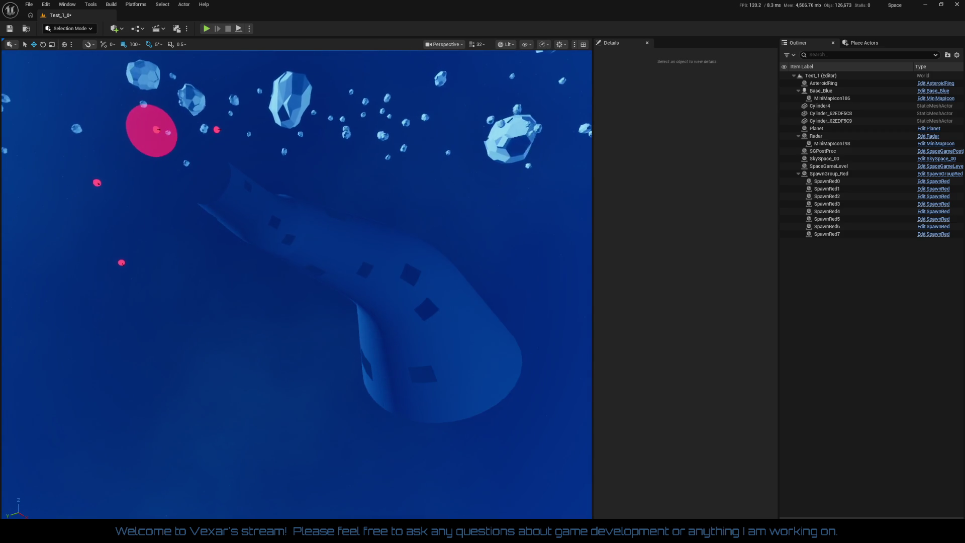
{"action": "left_click", "coordinate": [444, 368]}
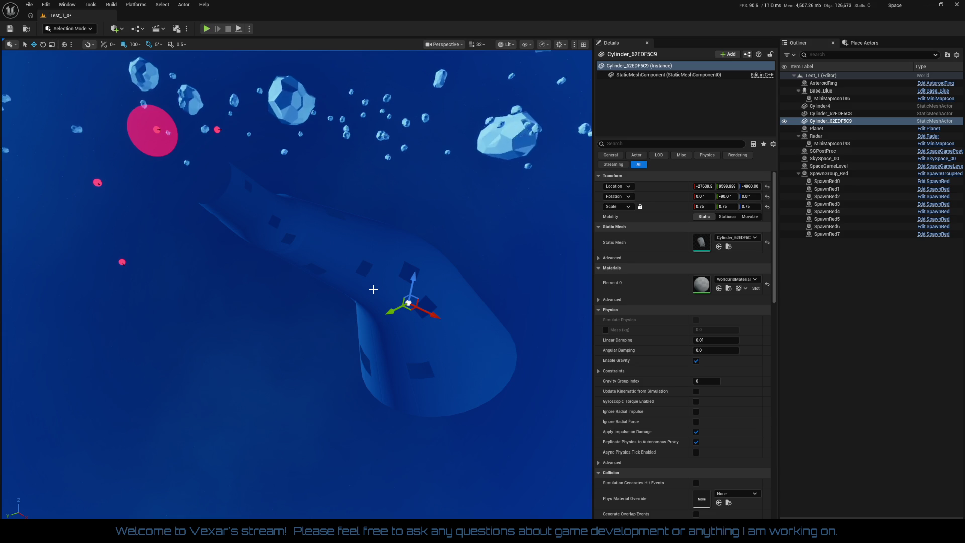
{"action": "left_click", "coordinate": [316, 243], "text": "ctrl"}
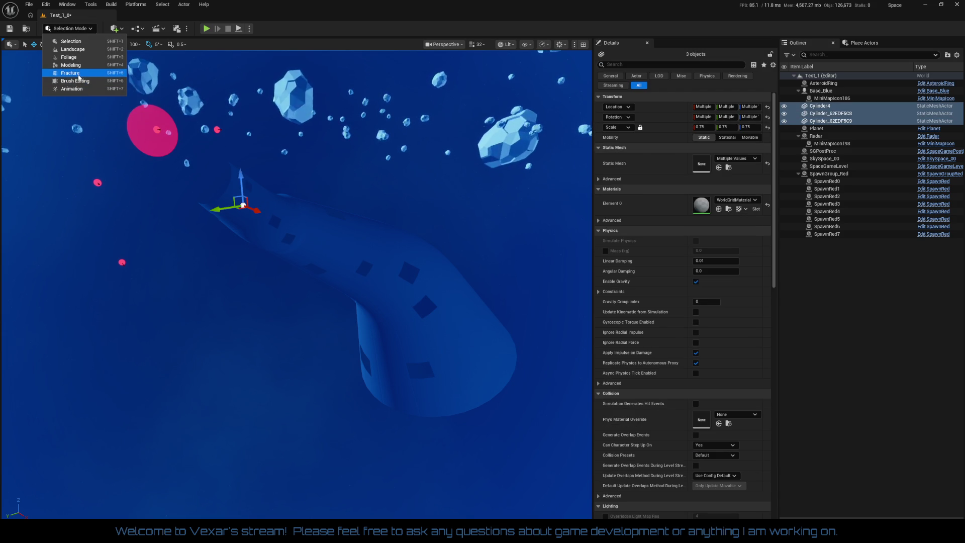
Step: In Modeling Mode, start a Mesh Union of the selected cylinders, leaving Trim Flaps off
{"action": "key", "text": "shift+5"}
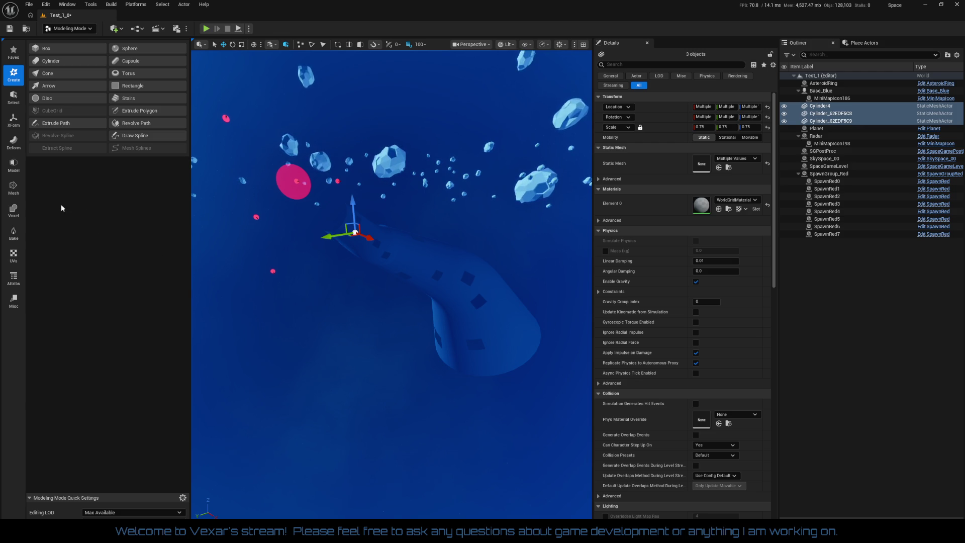
{"action": "left_click", "coordinate": [15, 189]}
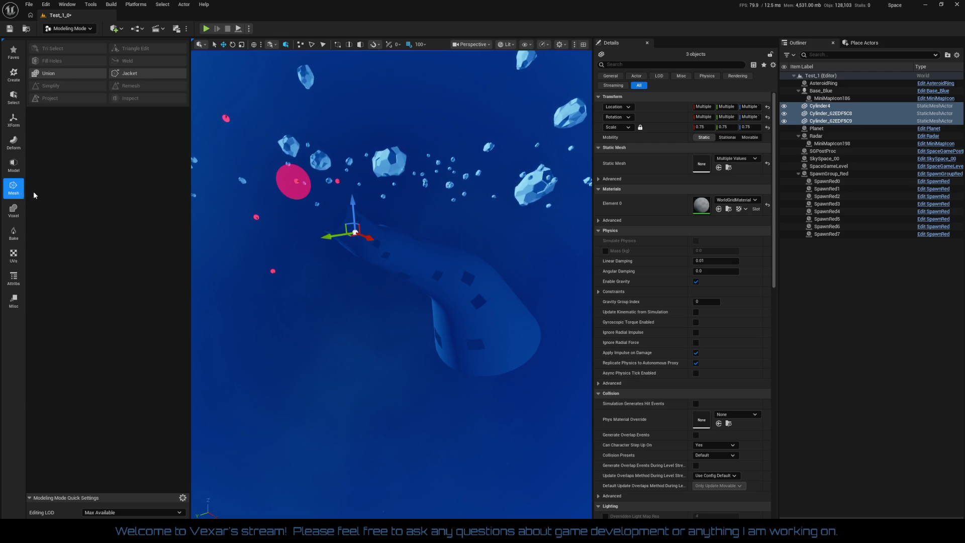
{"action": "left_click", "coordinate": [64, 76]}
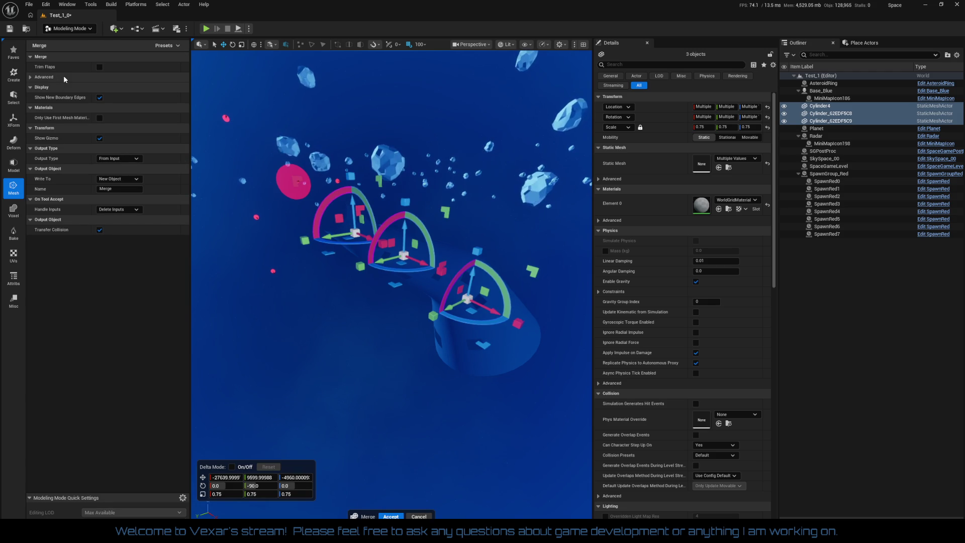
{"action": "scroll", "coordinate": [392, 246], "scroll_direction": "up", "scroll_amount": 5}
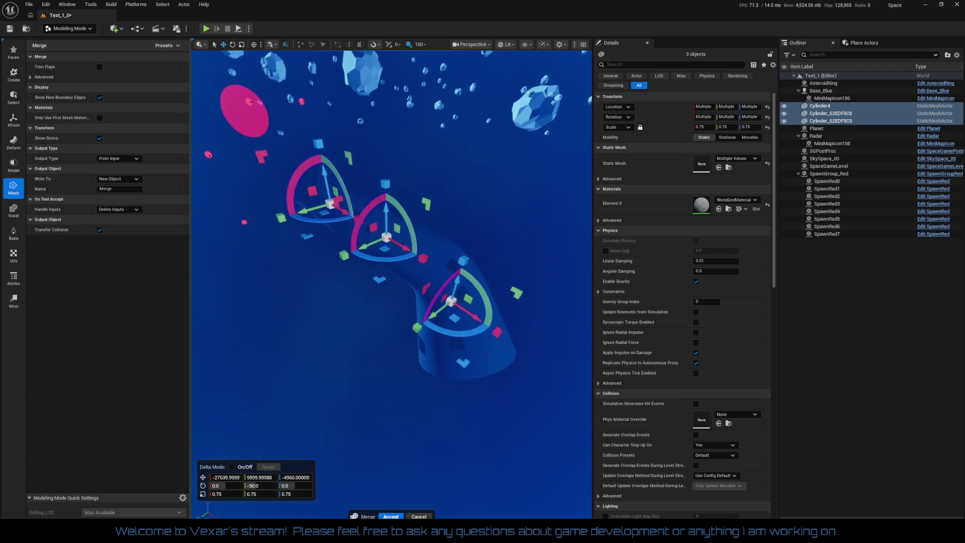
{"action": "scroll", "coordinate": [392, 281], "scroll_direction": "up", "scroll_amount": 5}
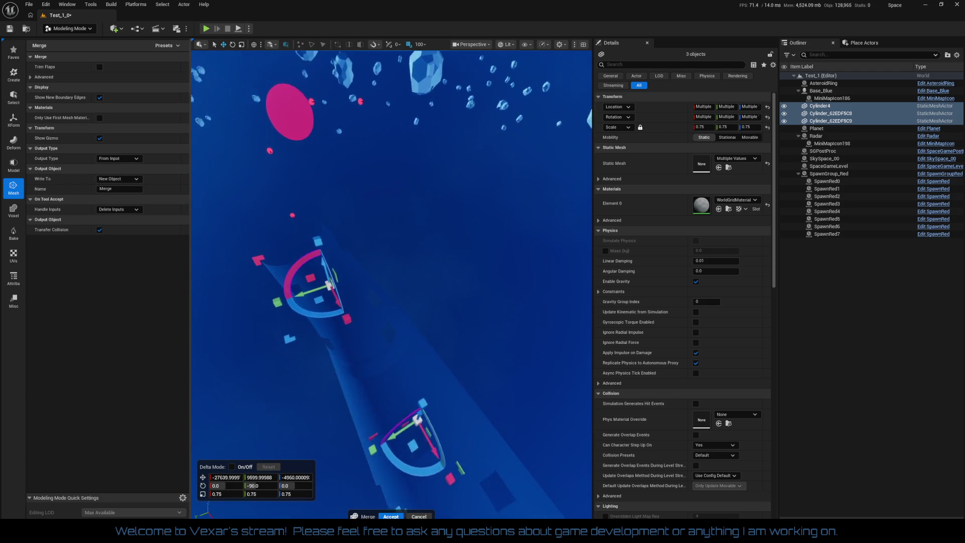
{"action": "scroll", "coordinate": [392, 282], "scroll_direction": "up", "scroll_amount": 3}
{"action": "scroll", "coordinate": [377, 326], "scroll_direction": "down", "scroll_amount": 3}
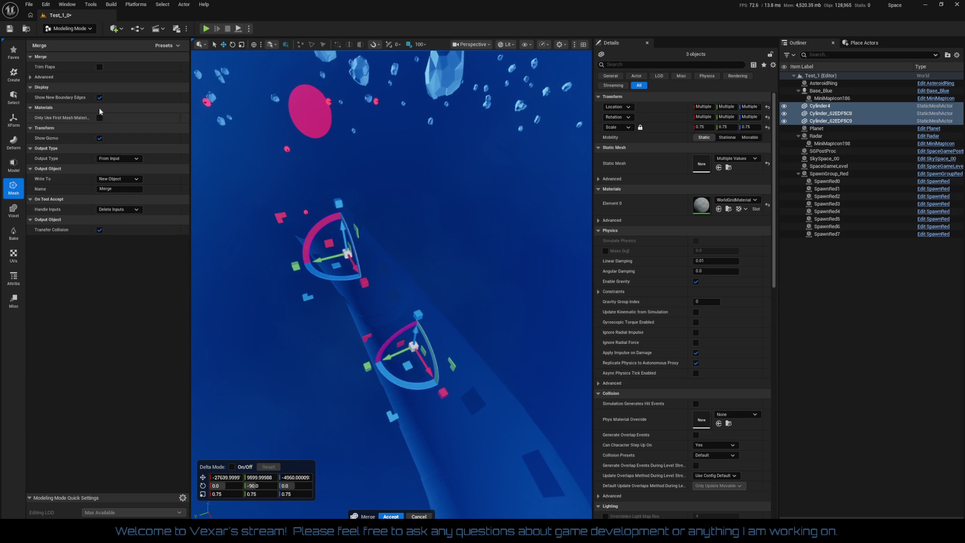
{"action": "left_click", "coordinate": [99, 67]}
{"action": "left_click", "coordinate": [99, 68]}
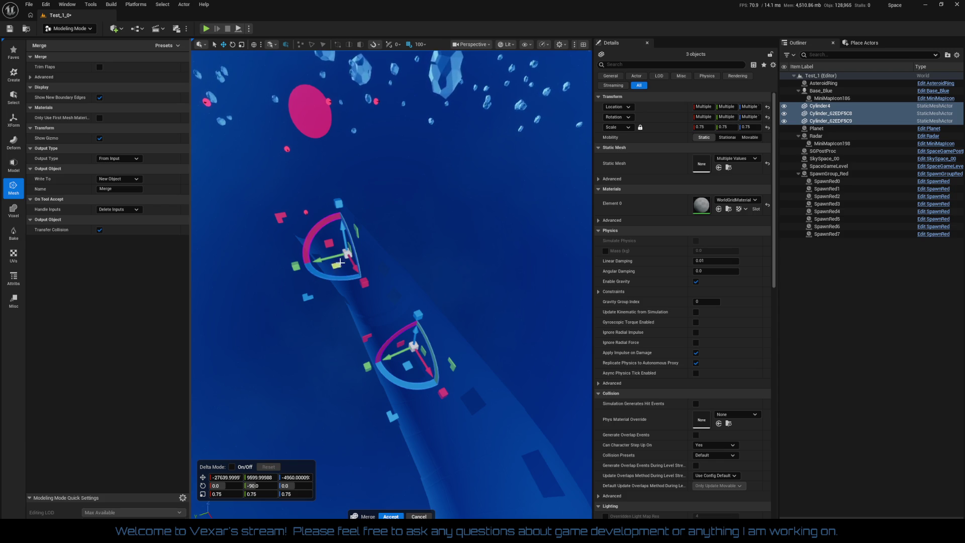
Step: Review the Merge presets and advanced options, then accept the union into one Merge mesh
{"action": "left_click_drag", "start_coordinate": [353, 264], "coordinate": [349, 262]}
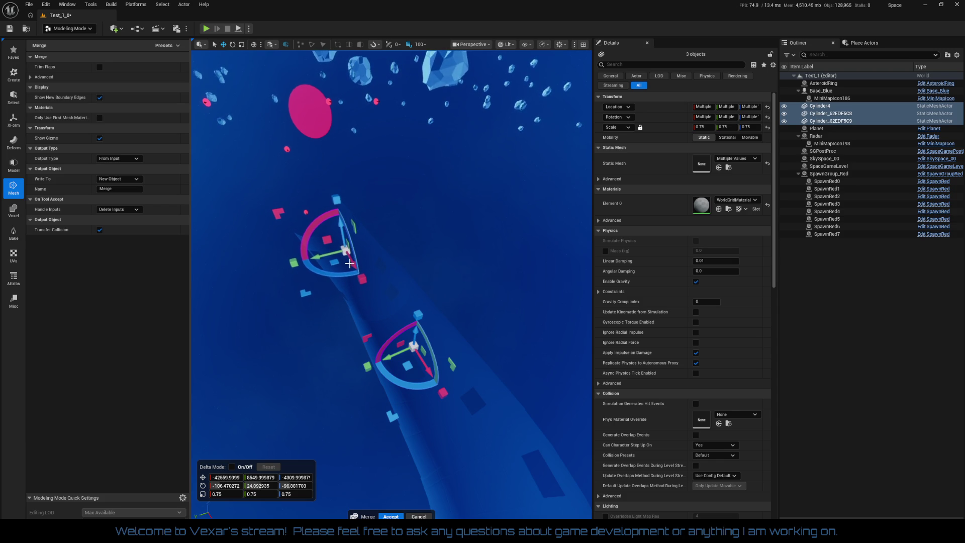
{"action": "left_click_drag", "start_coordinate": [345, 311], "coordinate": [325, 369]}
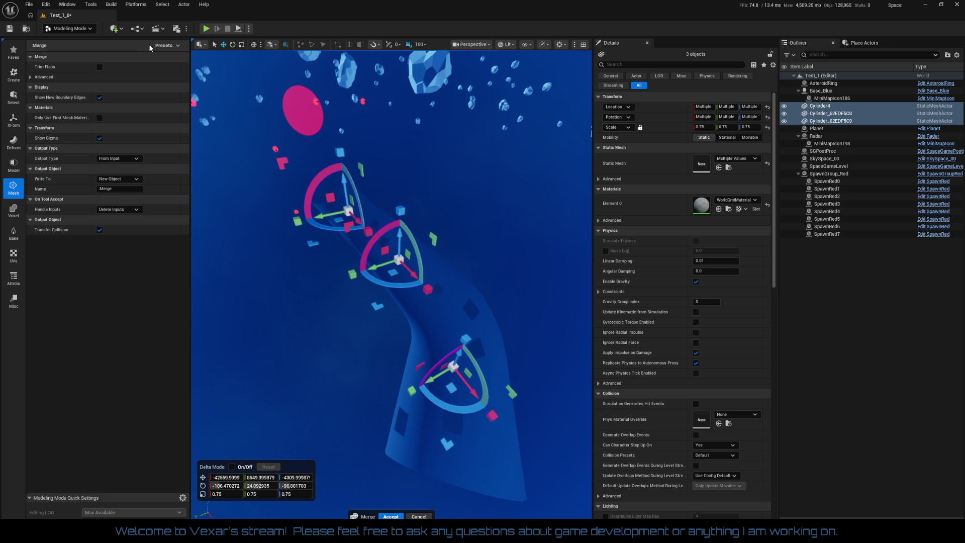
{"action": "left_click", "coordinate": [162, 46]}
{"action": "left_click", "coordinate": [105, 53]}
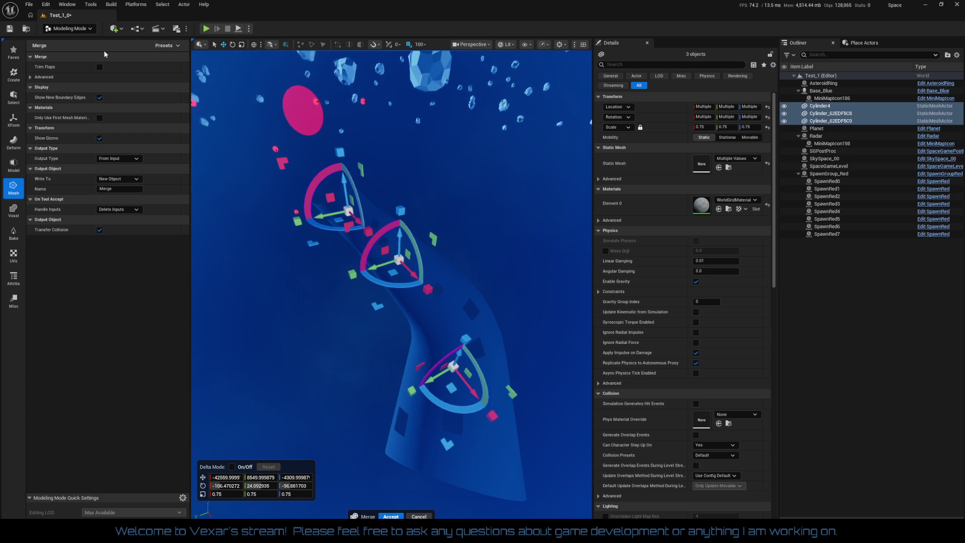
{"action": "left_click", "coordinate": [29, 78]}
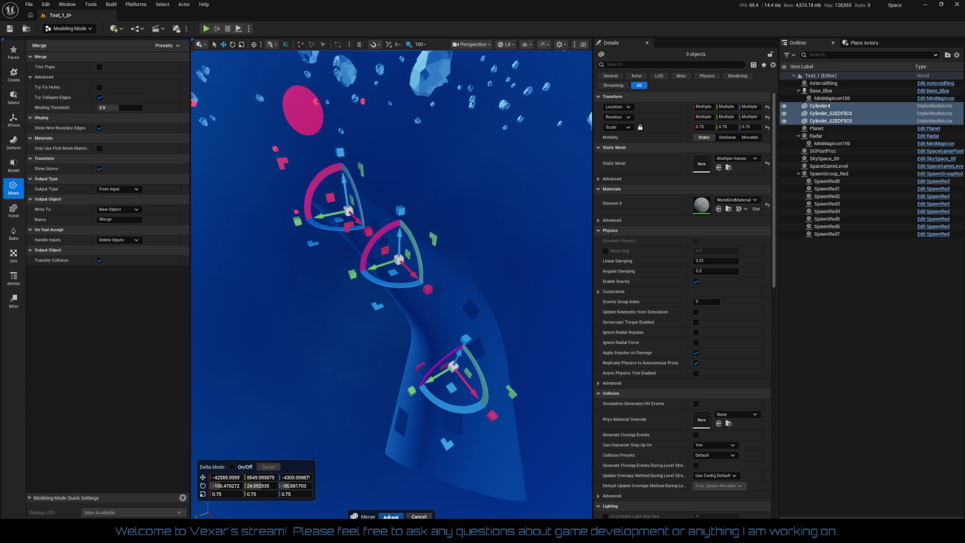
{"action": "left_click", "coordinate": [391, 516]}
{"action": "left_click_drag", "start_coordinate": [380, 464], "coordinate": [318, 259]}
{"action": "mouse_move", "coordinate": [335, 215]}
{"action": "left_mouse_down"}
{"action": "mouse_move", "coordinate": [322, 143]}
{"action": "mouse_move", "coordinate": [346, 307]}
{"action": "mouse_move", "coordinate": [339, 213]}
{"action": "mouse_move", "coordinate": [329, 234]}
{"action": "mouse_move", "coordinate": [315, 150]}
{"action": "mouse_move", "coordinate": [269, 301]}
{"action": "mouse_move", "coordinate": [266, 382]}
{"action": "left_mouse_up"}
{"action": "mouse_move", "coordinate": [392, 281]}
{"action": "left_mouse_down"}
{"action": "mouse_move", "coordinate": [387, 302]}
{"action": "mouse_move", "coordinate": [372, 281]}
{"action": "mouse_move", "coordinate": [402, 297]}
{"action": "mouse_move", "coordinate": [375, 281]}
{"action": "mouse_move", "coordinate": [367, 302]}
{"action": "mouse_move", "coordinate": [377, 292]}
{"action": "mouse_move", "coordinate": [257, 348]}
{"action": "left_mouse_up"}
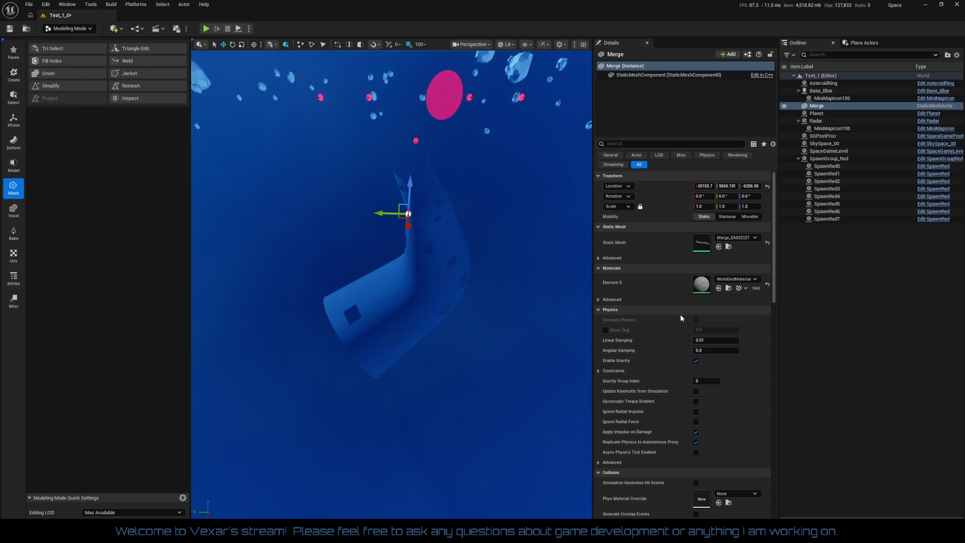
Step: Set the Merge actor's Collision Presets to BlockAll
{"action": "scroll", "coordinate": [668, 317], "scroll_direction": "down", "scroll_amount": 5}
{"action": "scroll", "coordinate": [676, 332], "scroll_direction": "down", "scroll_amount": 3}
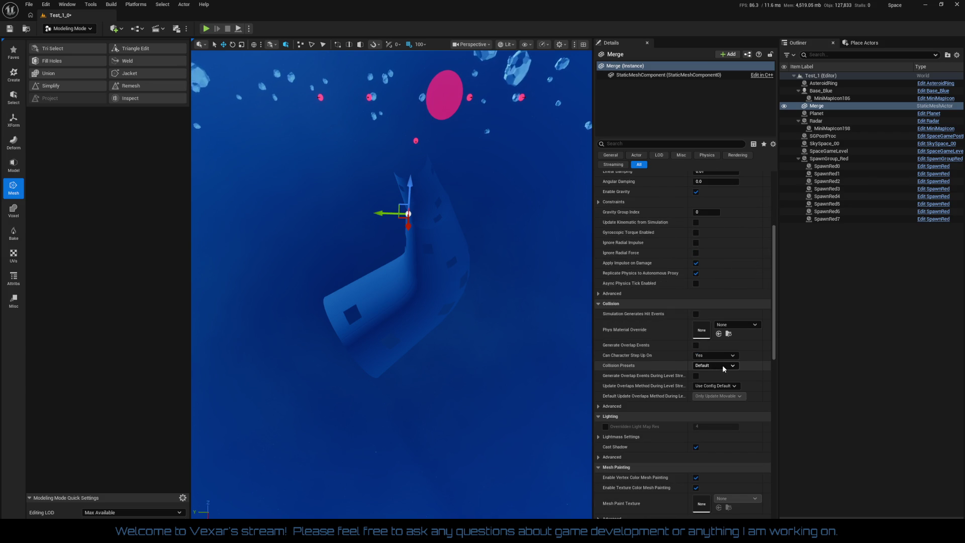
{"action": "left_click", "coordinate": [722, 365]}
{"action": "key", "text": "Escape"}
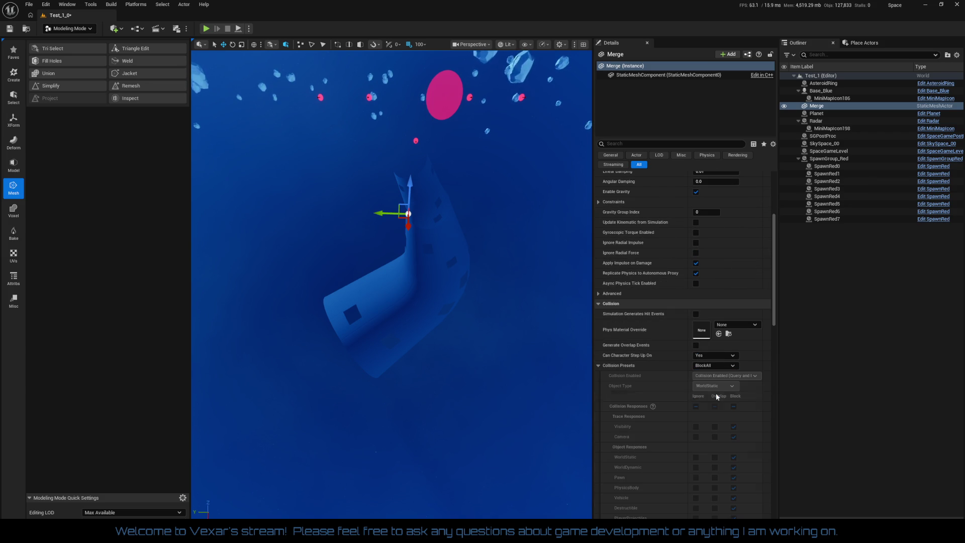
{"action": "left_click", "coordinate": [717, 365]}
{"action": "left_click", "coordinate": [703, 382]}
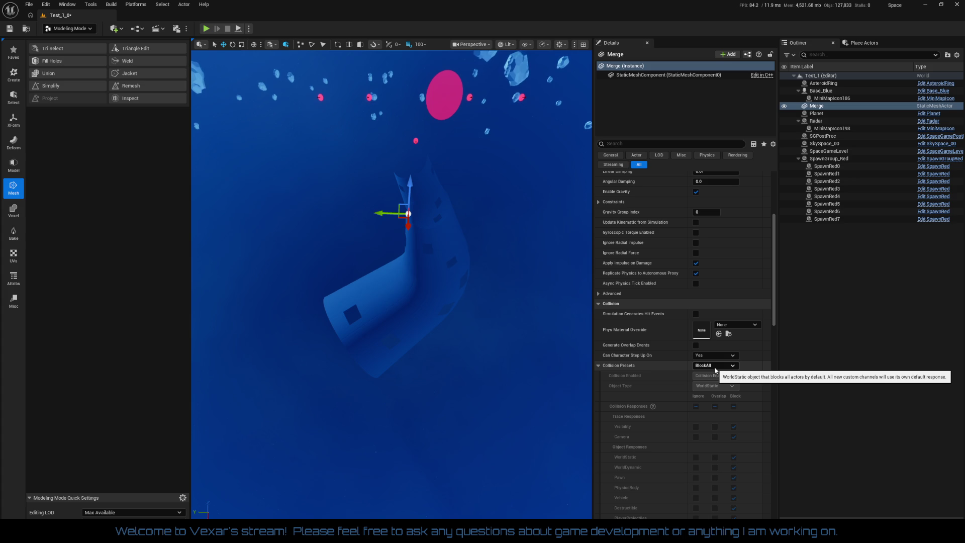
Step: Save the Test_1_0 level and start a Play-In-Editor test
{"action": "scroll", "coordinate": [719, 363], "scroll_direction": "down", "scroll_amount": 3}
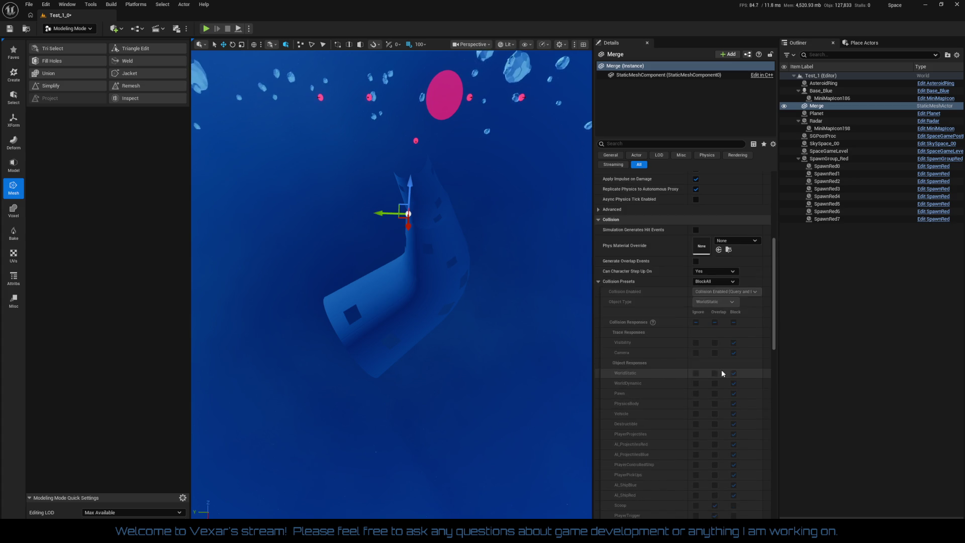
{"action": "scroll", "coordinate": [722, 371], "scroll_direction": "down", "scroll_amount": 2}
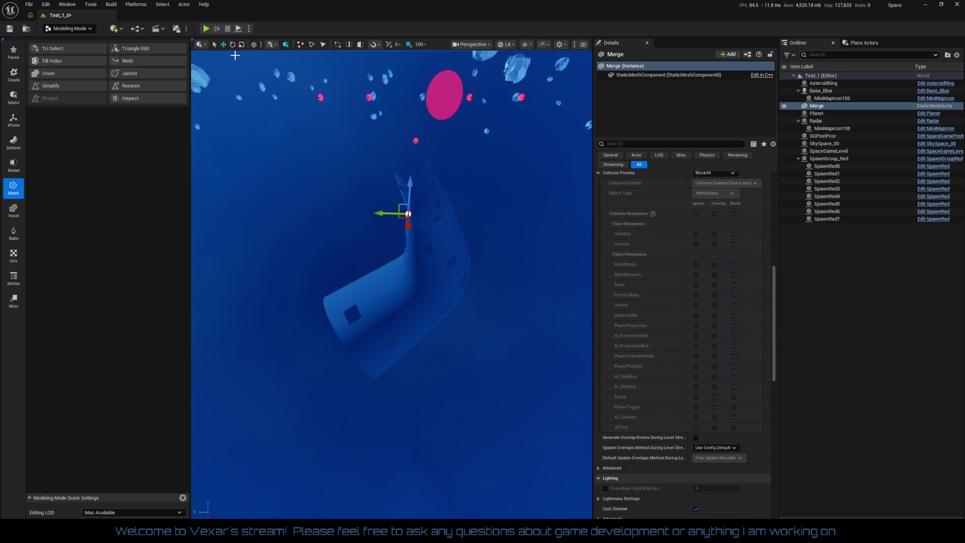
{"action": "left_click", "coordinate": [9, 29]}
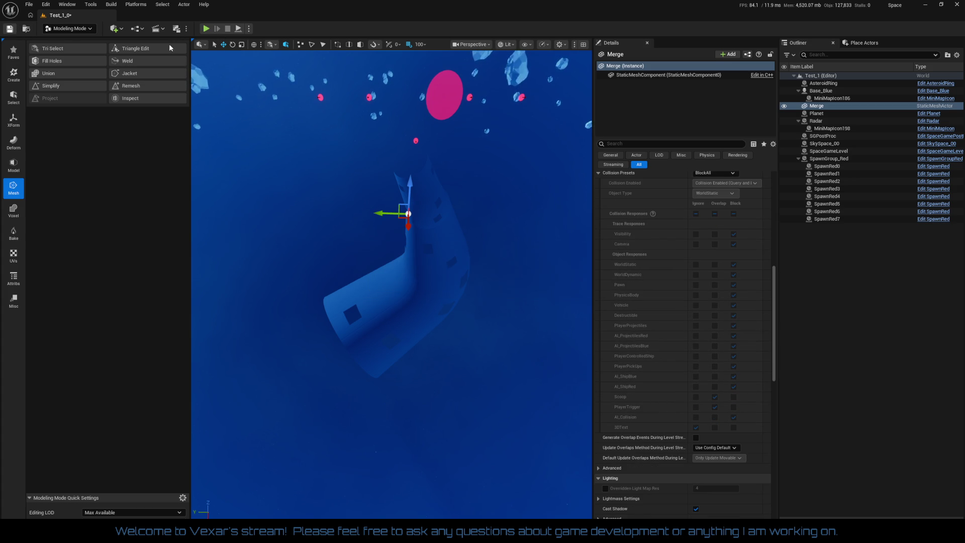
{"action": "left_click", "coordinate": [206, 28]}
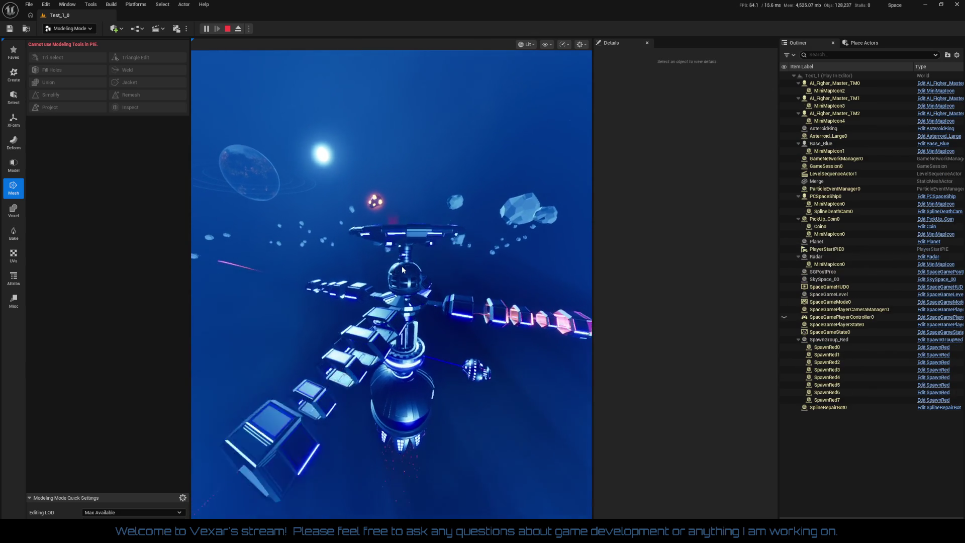
Step: Fly briefly in the play test, stop it, and frame the Merge actor with F
{"action": "left_click", "coordinate": [402, 270]}
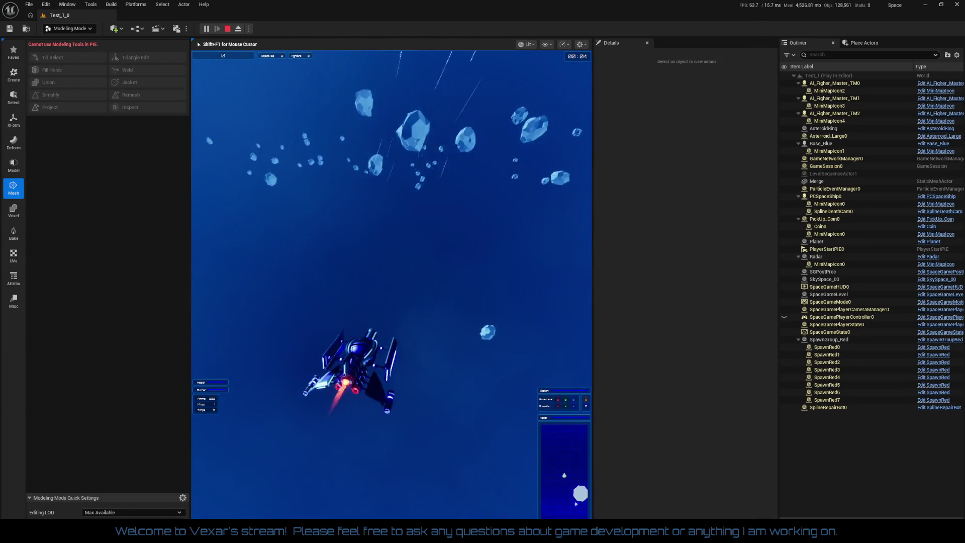
{"action": "key", "text": "Escape"}
{"action": "key", "text": "f"}
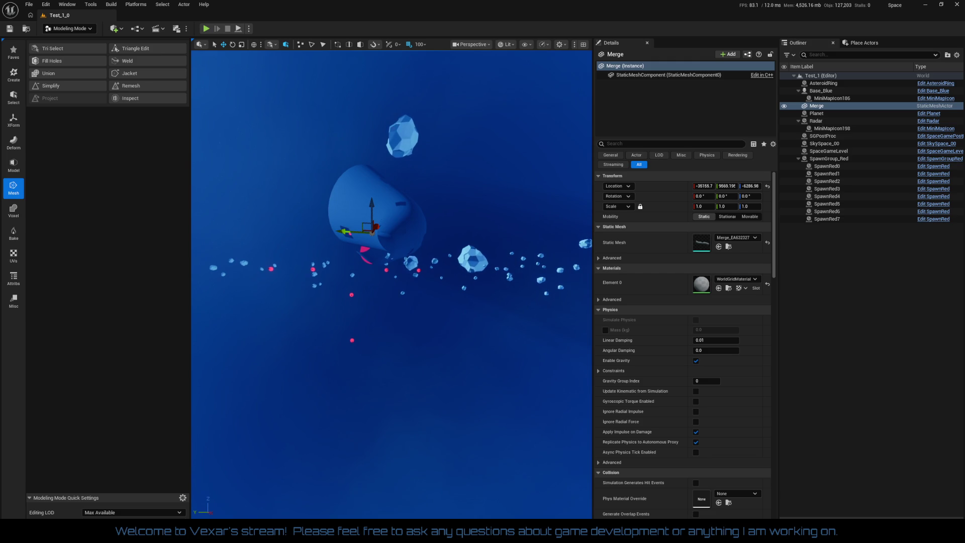
Step: Open the merged mesh in the Static Mesh editor and dock it into the main window
{"action": "double_click", "coordinate": [701, 242]}
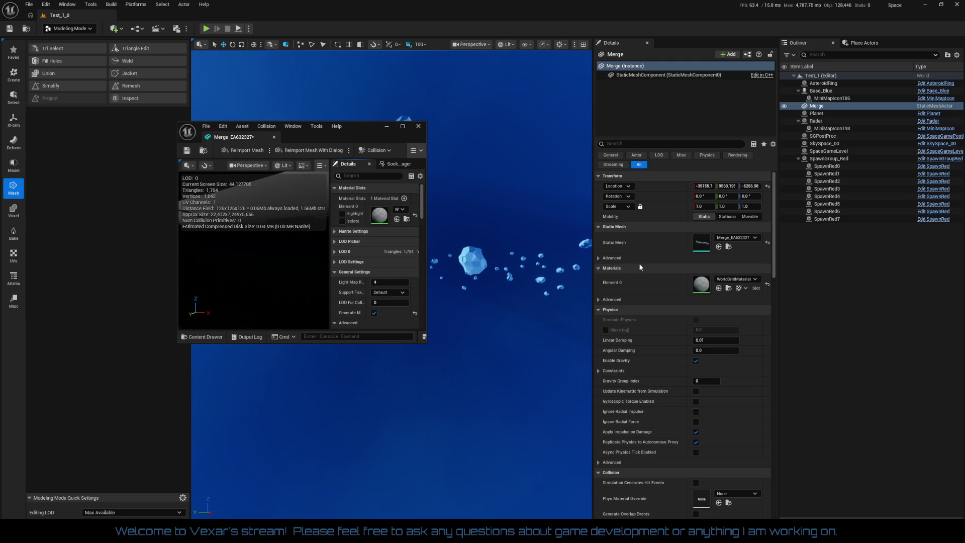
{"action": "mouse_move", "coordinate": [225, 140]}
{"action": "left_mouse_down"}
{"action": "mouse_move", "coordinate": [201, 33]}
{"action": "mouse_move", "coordinate": [151, 15]}
{"action": "left_mouse_up"}
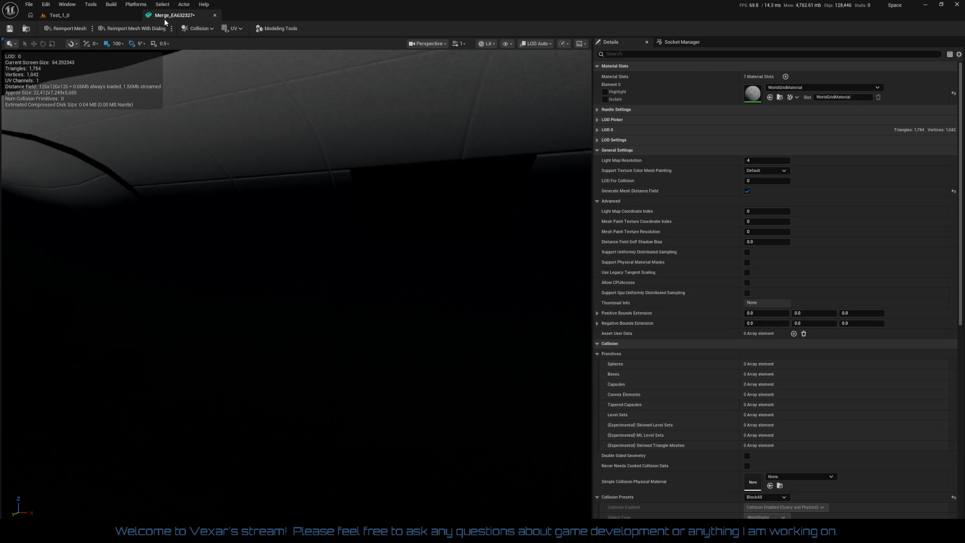
{"action": "mouse_move", "coordinate": [297, 281]}
{"action": "left_mouse_down"}
{"action": "mouse_move", "coordinate": [236, 291]}
{"action": "mouse_move", "coordinate": [211, 267]}
{"action": "left_mouse_up"}
{"action": "left_click_drag", "start_coordinate": [302, 246], "coordinate": [362, 231]}
{"action": "mouse_move", "coordinate": [311, 318]}
{"action": "left_mouse_down"}
{"action": "mouse_move", "coordinate": [332, 311]}
{"action": "mouse_move", "coordinate": [311, 318]}
{"action": "left_mouse_up"}
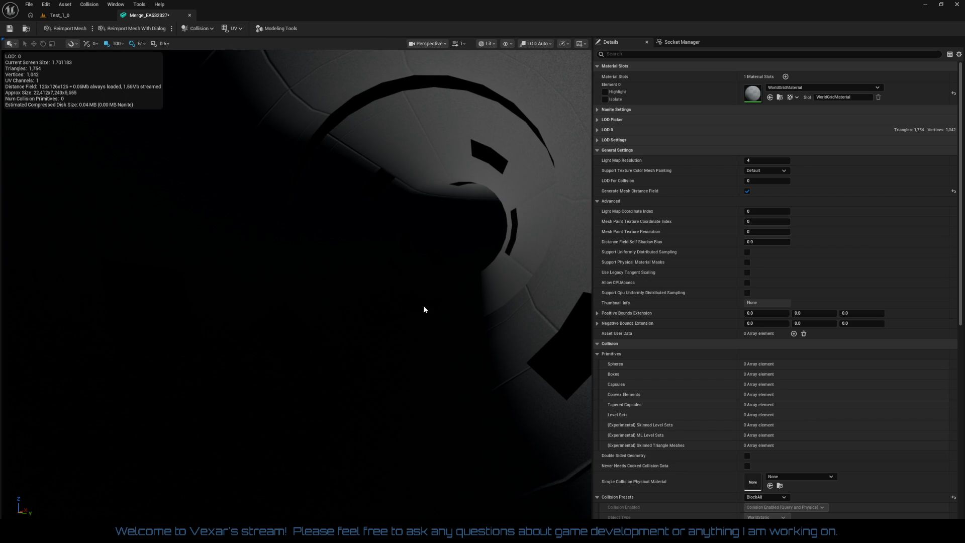
{"action": "scroll", "coordinate": [719, 389], "scroll_direction": "down", "scroll_amount": 3}
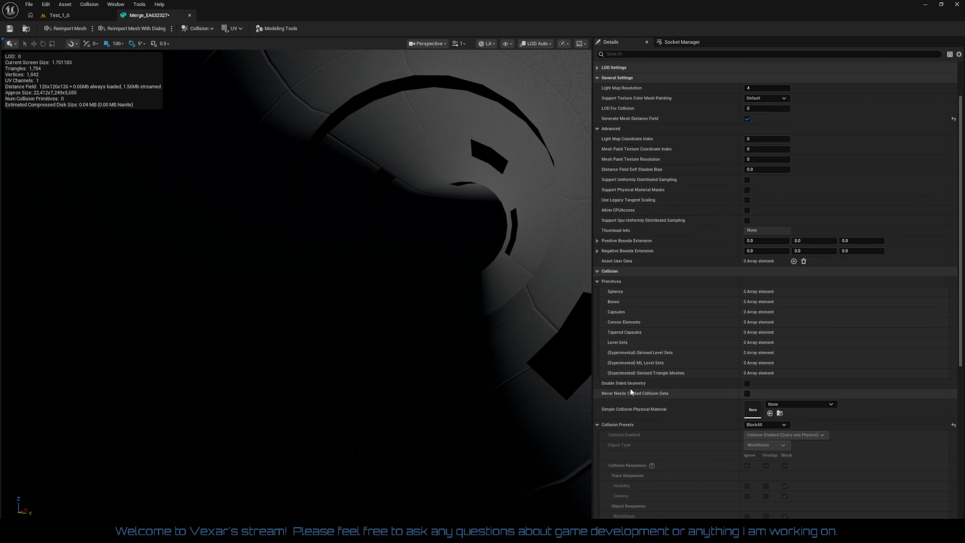
Step: Set the mesh's Collision Complexity to Use Complex Collision As Simple
{"action": "left_click", "coordinate": [791, 404]}
{"action": "left_click", "coordinate": [707, 378]}
{"action": "scroll", "coordinate": [706, 378], "scroll_direction": "down", "scroll_amount": 3}
{"action": "scroll", "coordinate": [708, 384], "scroll_direction": "down", "scroll_amount": 10}
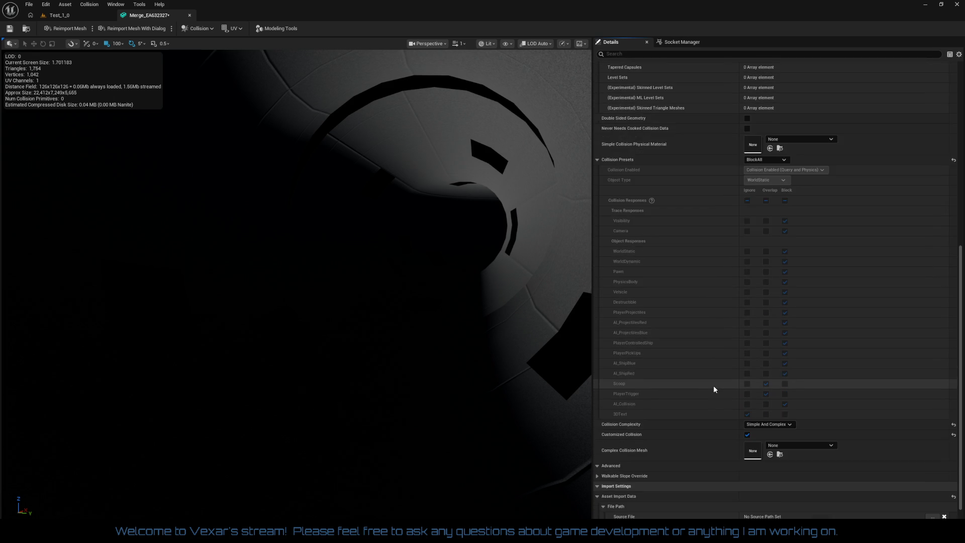
{"action": "scroll", "coordinate": [713, 389], "scroll_direction": "down", "scroll_amount": 2}
{"action": "left_click", "coordinate": [768, 390]}
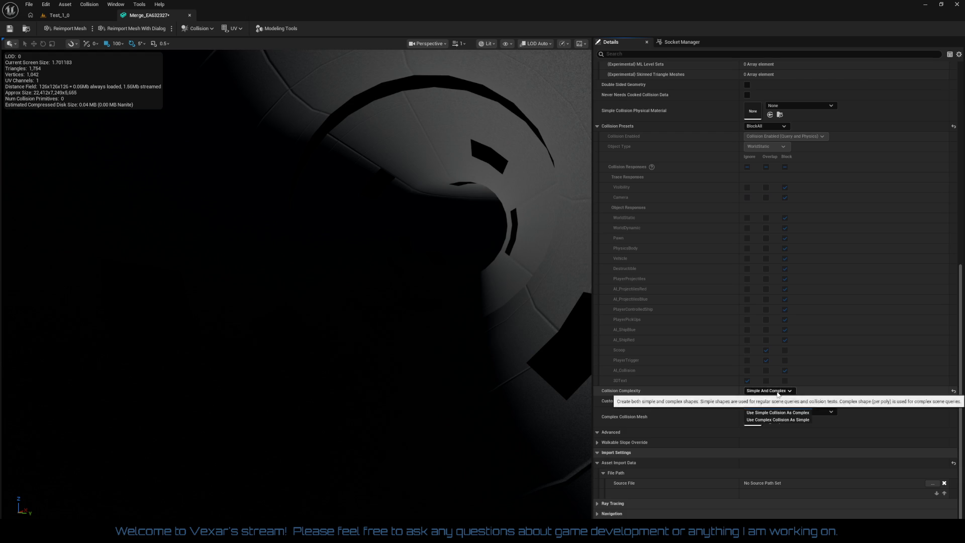
{"action": "left_click", "coordinate": [779, 420]}
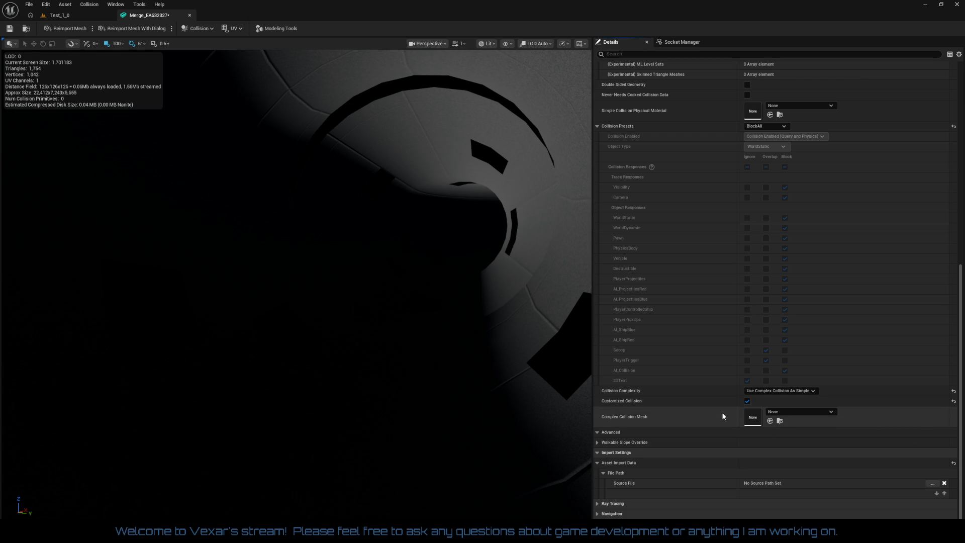
{"action": "left_click_drag", "start_coordinate": [412, 330], "coordinate": [405, 321]}
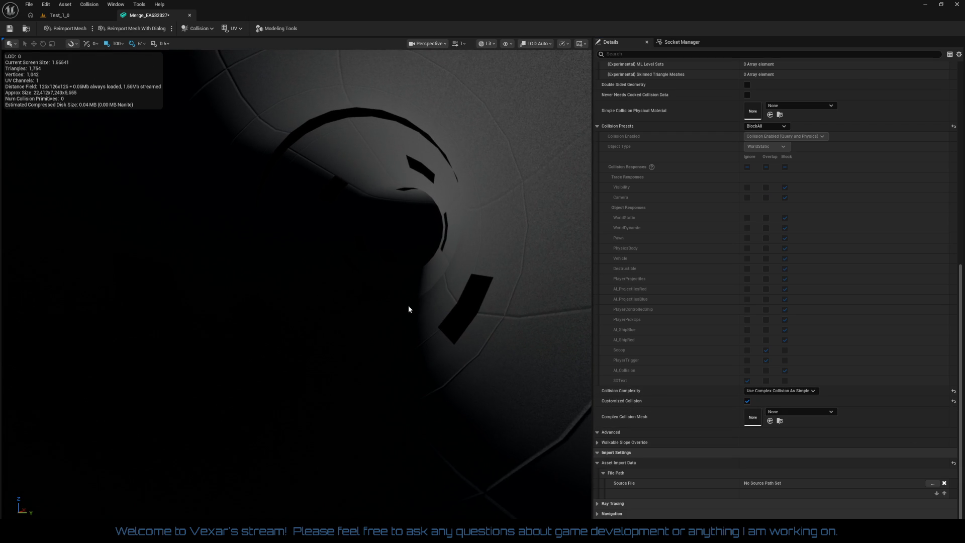
Step: Enable Show > Simple Collision in the mesh viewport, then return to the Test_1_0 level
{"action": "left_click", "coordinate": [487, 44]}
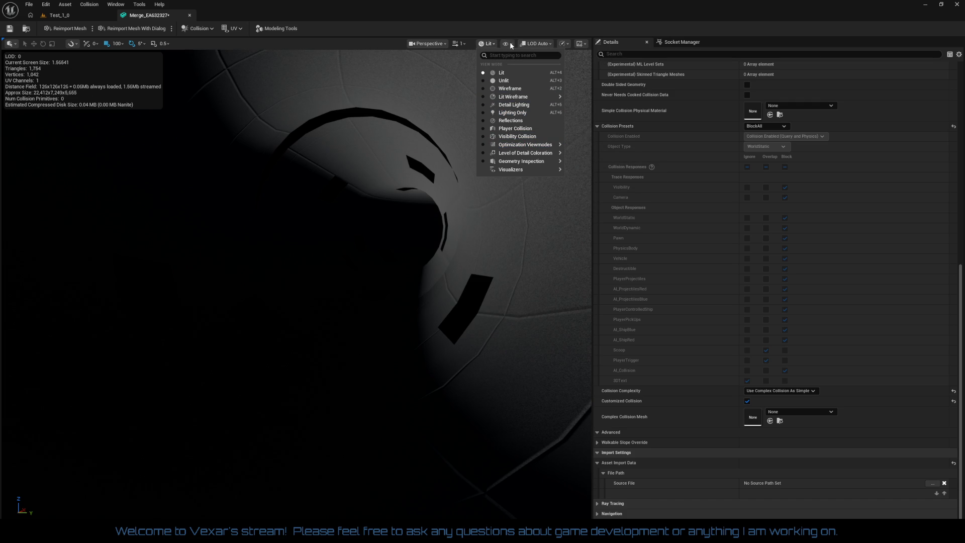
{"action": "mouse_move", "coordinate": [517, 96]}
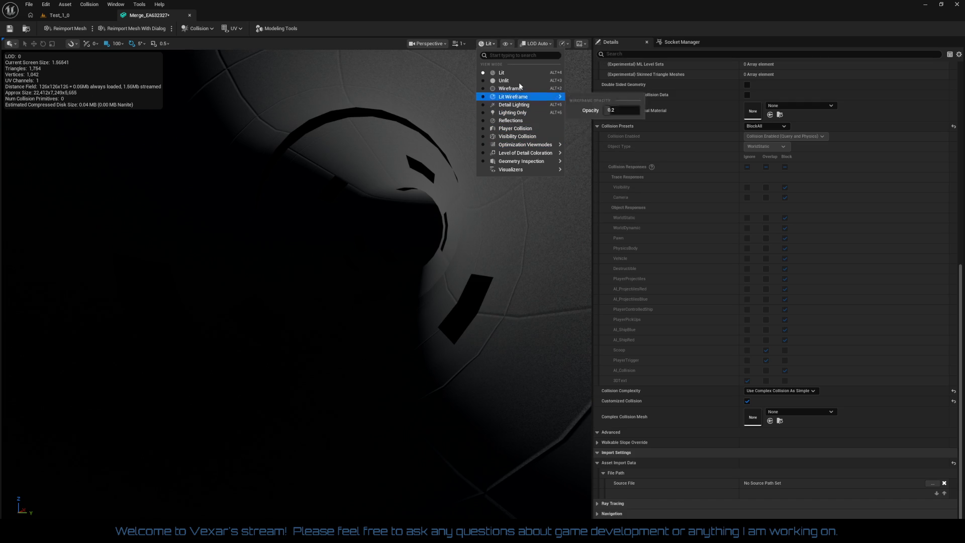
{"action": "left_click", "coordinate": [507, 43]}
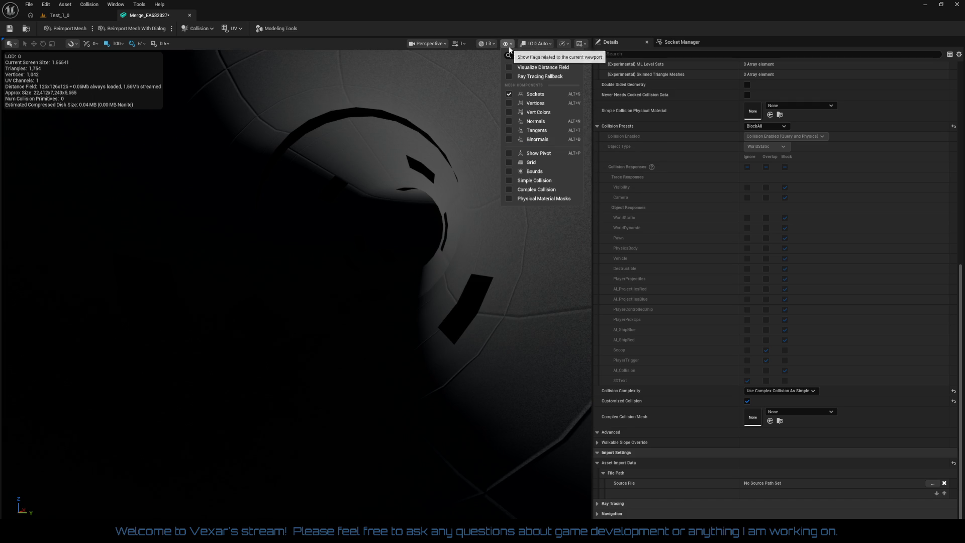
{"action": "left_click", "coordinate": [543, 181]}
{"action": "left_click_drag", "start_coordinate": [70, 70], "coordinate": [70, 71]}
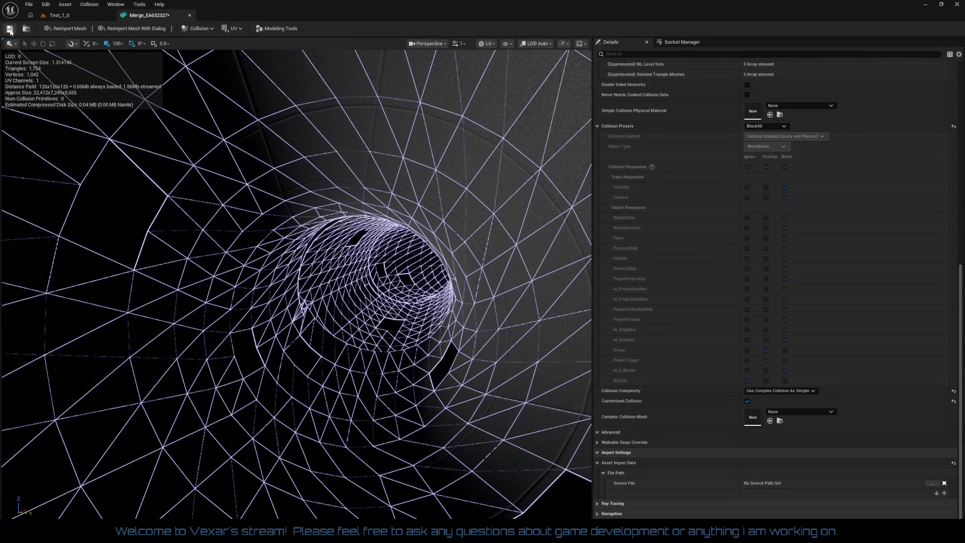
{"action": "left_click", "coordinate": [62, 15]}
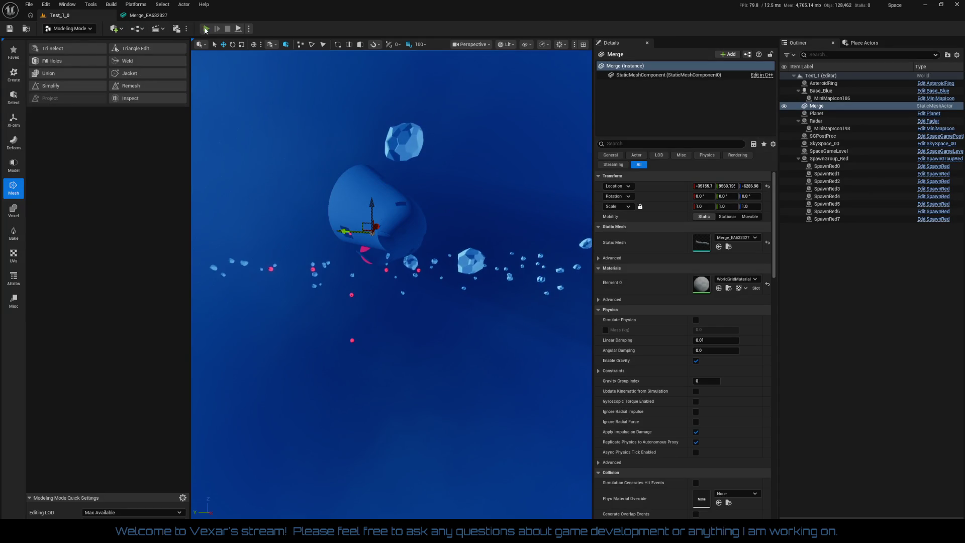
{"action": "left_click", "coordinate": [206, 28]}
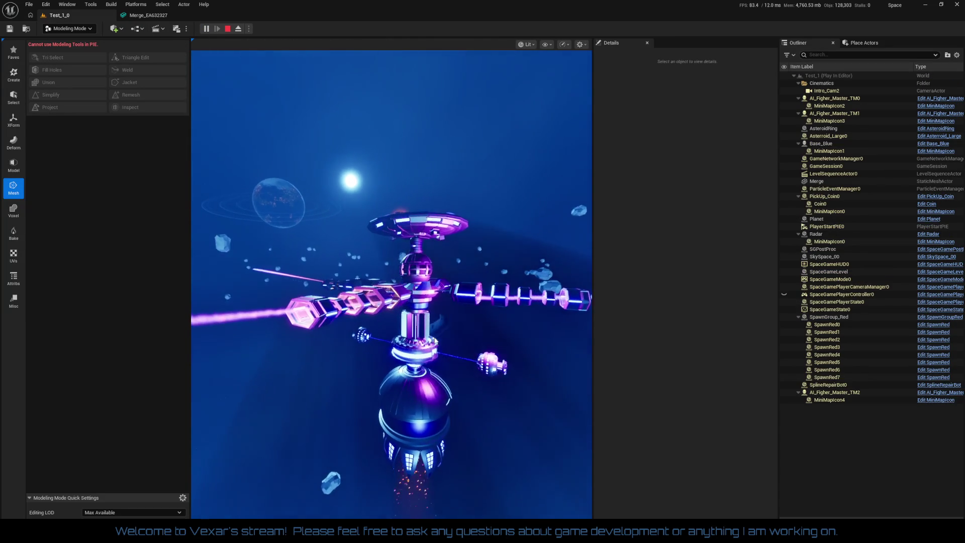
{"action": "left_click", "coordinate": [435, 340]}
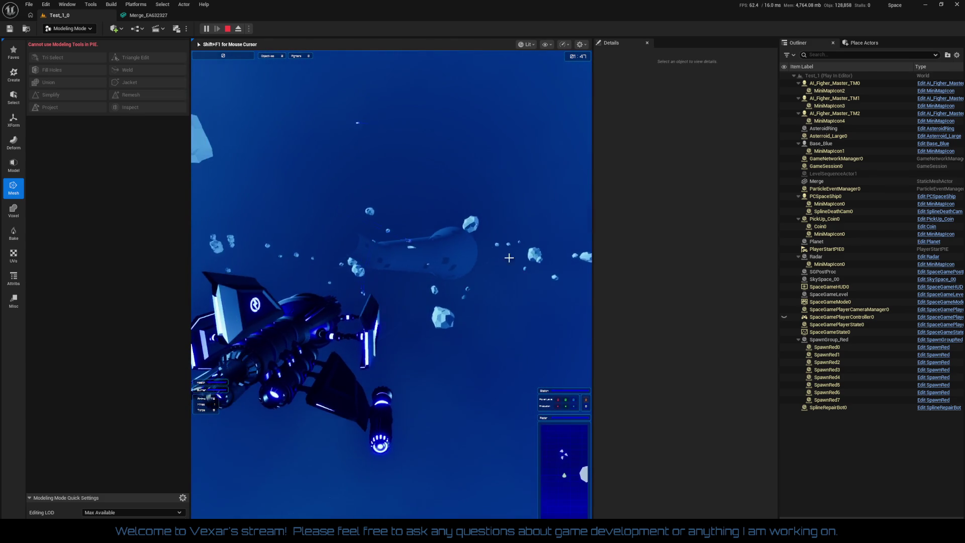
{"action": "key", "text": "Escape"}
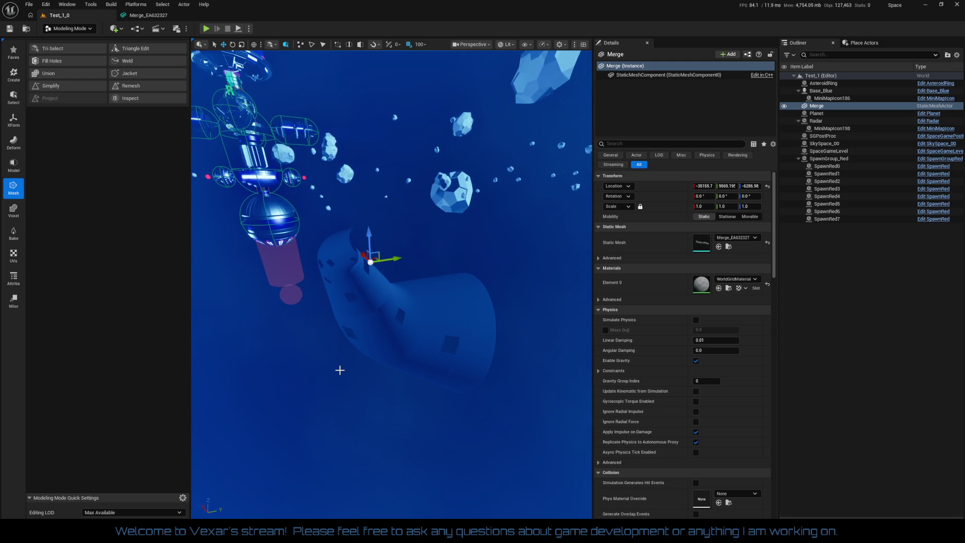
Step: Launch Dynamic Sculpt from the Deform tools on the Merge tunnel mesh
{"action": "left_click", "coordinate": [13, 143]}
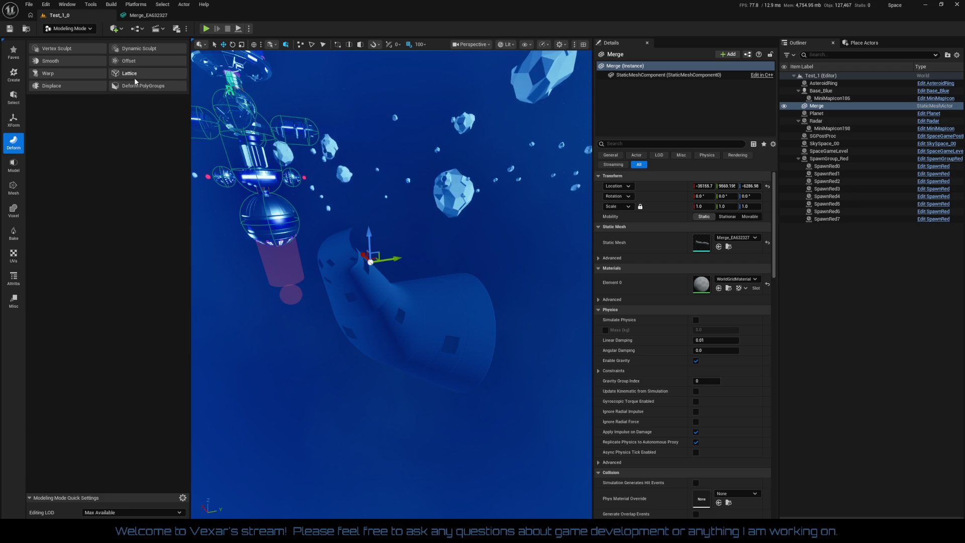
{"action": "left_click", "coordinate": [146, 52]}
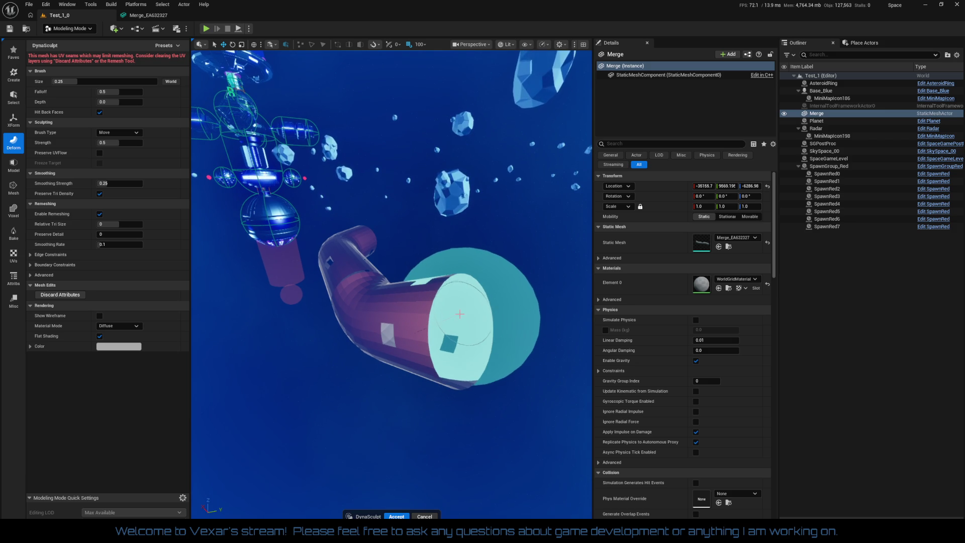
{"action": "left_click", "coordinate": [461, 311]}
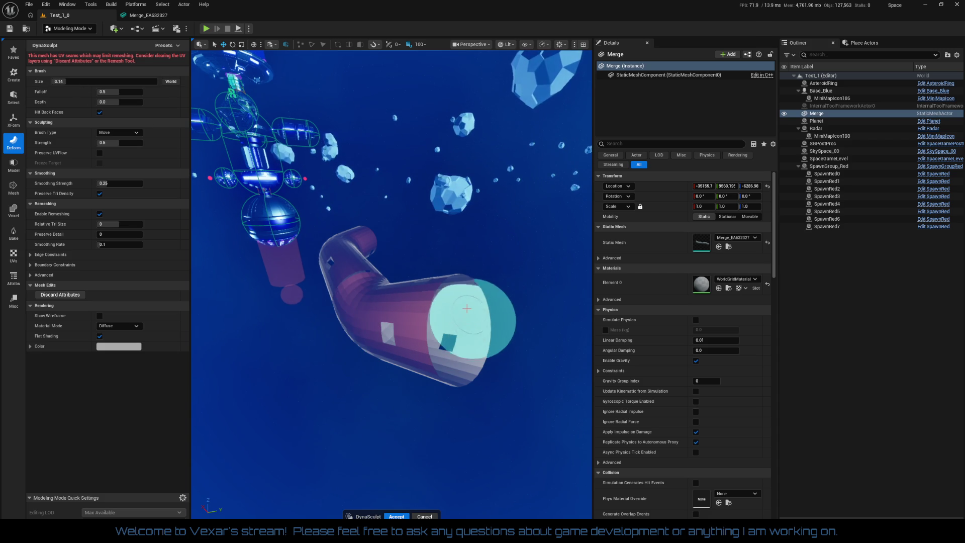
Step: Try a Move-brush stroke on the tube's open end, undo it, and shrink the brush to 0.1
{"action": "mouse_move", "coordinate": [478, 334]}
{"action": "left_mouse_down"}
{"action": "mouse_move", "coordinate": [485, 355]}
{"action": "mouse_move", "coordinate": [469, 366]}
{"action": "mouse_move", "coordinate": [473, 381]}
{"action": "mouse_move", "coordinate": [496, 388]}
{"action": "left_mouse_up"}
{"action": "scroll", "coordinate": [495, 387], "scroll_direction": "up", "scroll_amount": 5}
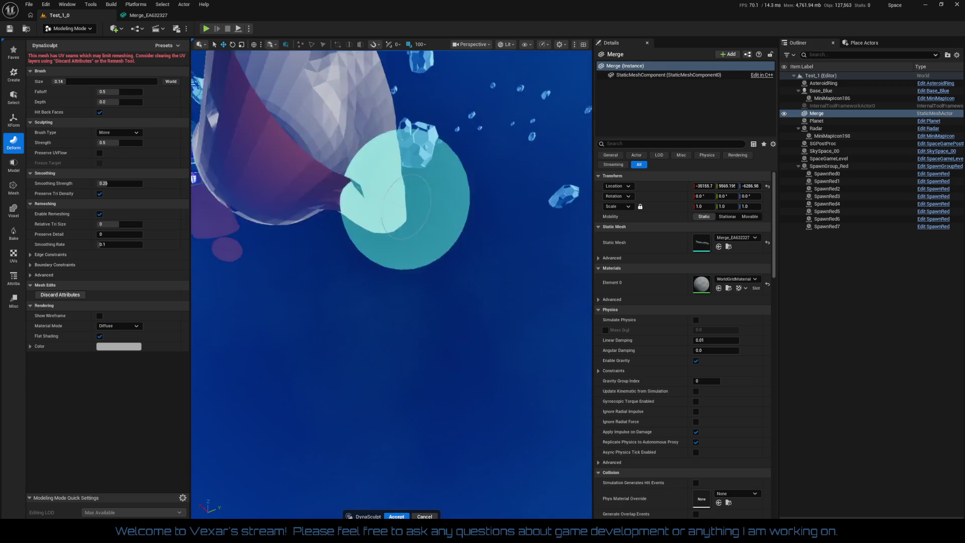
{"action": "scroll", "coordinate": [522, 385], "scroll_direction": "down", "scroll_amount": 2}
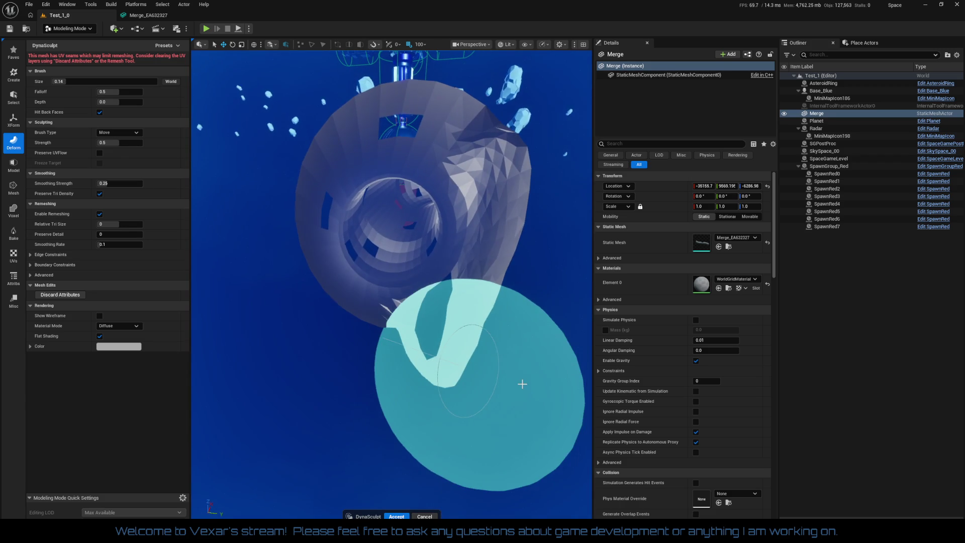
{"action": "key", "text": "ctrl+z"}
{"action": "key", "text": "ctrl+z"}
{"action": "key", "text": "ctrl+z"}
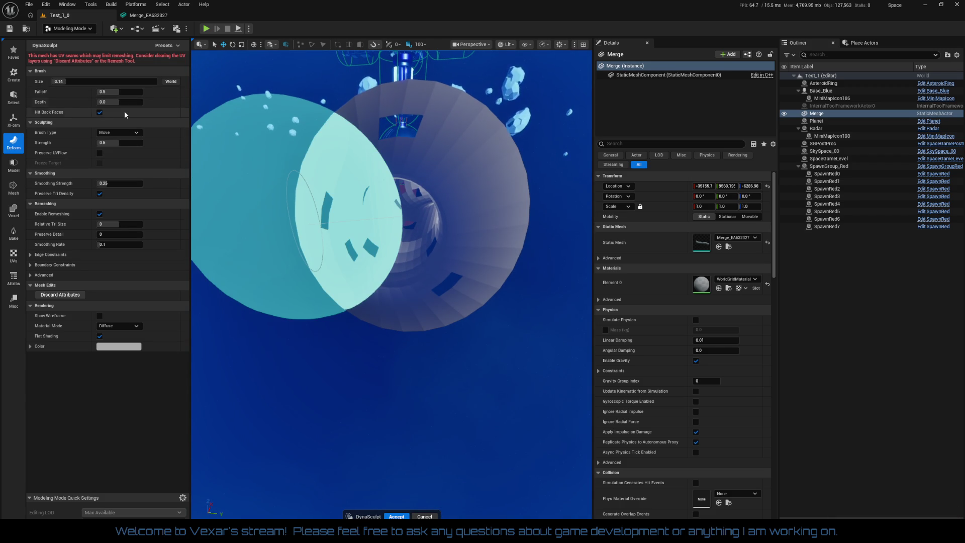
{"action": "left_click_drag", "start_coordinate": [83, 84], "coordinate": [63, 81]}
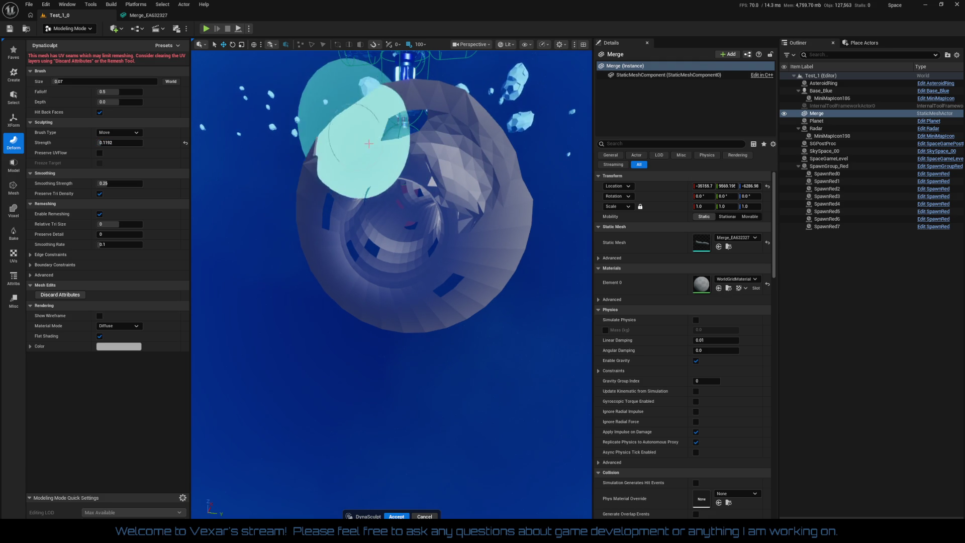
{"action": "scroll", "coordinate": [411, 182], "scroll_direction": "down", "scroll_amount": 5}
{"action": "scroll", "coordinate": [432, 204], "scroll_direction": "up", "scroll_amount": 10}
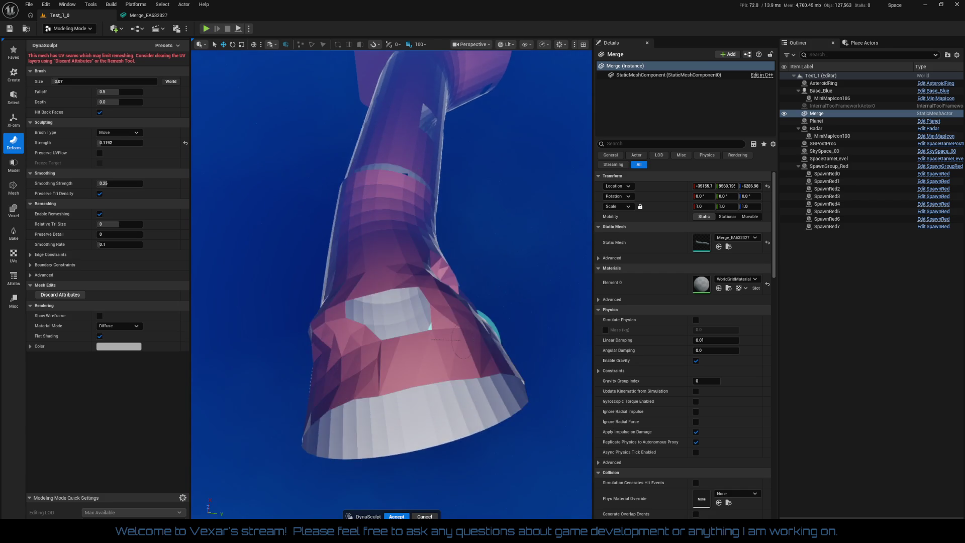
{"action": "scroll", "coordinate": [387, 207], "scroll_direction": "up", "scroll_amount": 5}
Step: Pull the tube wall outward, then undo four strokes and close the sculpt tool
{"action": "mouse_move", "coordinate": [318, 221]}
{"action": "left_mouse_down"}
{"action": "mouse_move", "coordinate": [317, 205]}
{"action": "mouse_move", "coordinate": [254, 190]}
{"action": "mouse_move", "coordinate": [276, 131]}
{"action": "mouse_move", "coordinate": [254, 123]}
{"action": "mouse_move", "coordinate": [289, 131]}
{"action": "left_mouse_up"}
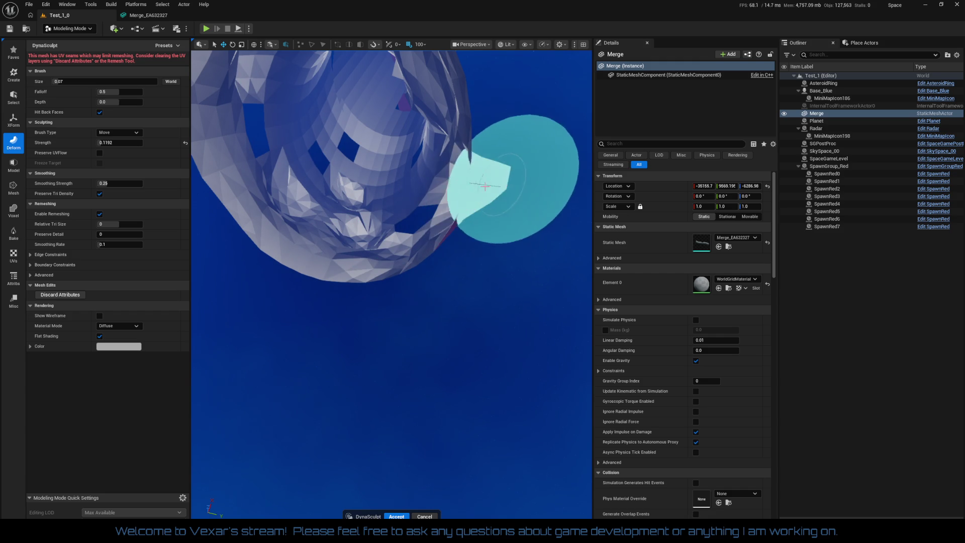
{"action": "scroll", "coordinate": [408, 302], "scroll_direction": "down", "scroll_amount": 3}
{"action": "mouse_move", "coordinate": [408, 302]}
{"action": "left_mouse_down"}
{"action": "mouse_move", "coordinate": [463, 280]}
{"action": "mouse_move", "coordinate": [508, 361]}
{"action": "mouse_move", "coordinate": [484, 227]}
{"action": "mouse_move", "coordinate": [442, 312]}
{"action": "mouse_move", "coordinate": [431, 276]}
{"action": "mouse_move", "coordinate": [517, 323]}
{"action": "mouse_move", "coordinate": [390, 251]}
{"action": "mouse_move", "coordinate": [391, 313]}
{"action": "mouse_move", "coordinate": [433, 311]}
{"action": "left_mouse_up"}
{"action": "key", "text": "ctrl+z"}
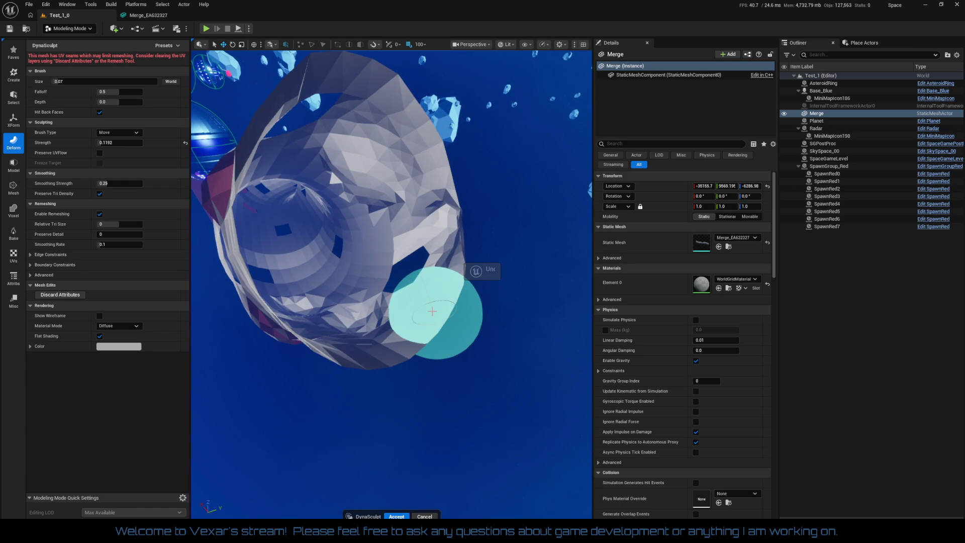
{"action": "key", "text": "ctrl+z"}
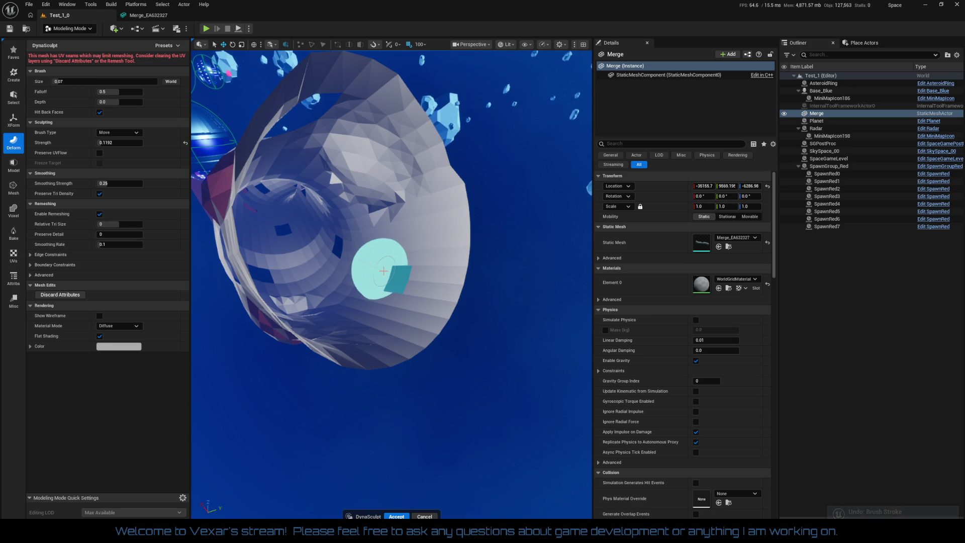
{"action": "key", "text": "ctrl+z"}
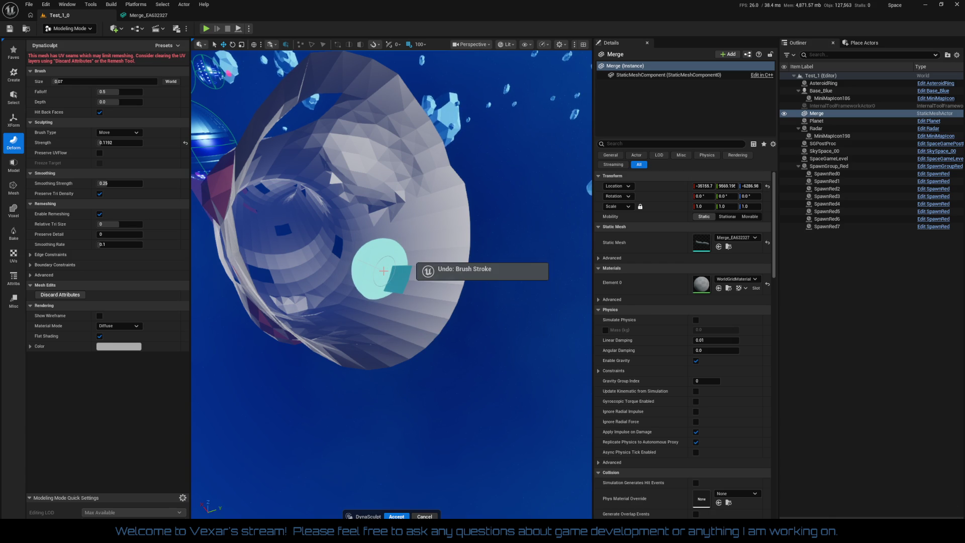
{"action": "key", "text": "ctrl+z"}
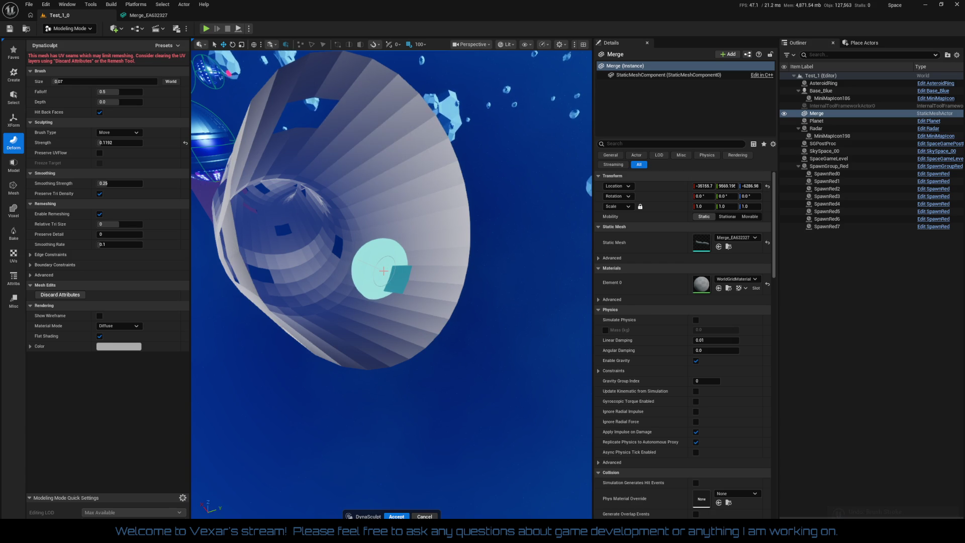
{"action": "key", "text": "Escape"}
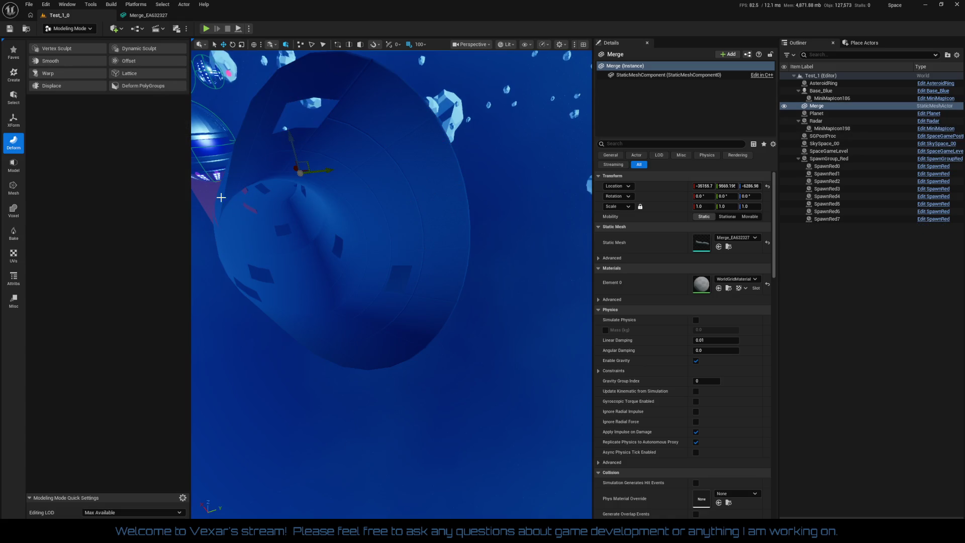
Step: Reopen Dynamic Sculpt on the mesh and keep the Move brush selected
{"action": "left_click", "coordinate": [144, 48]}
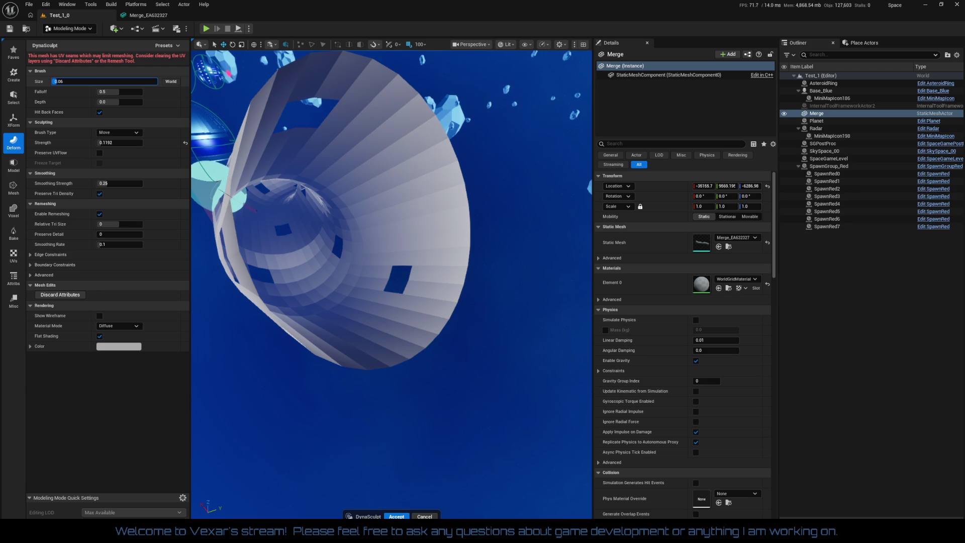
{"action": "left_click", "coordinate": [119, 133]}
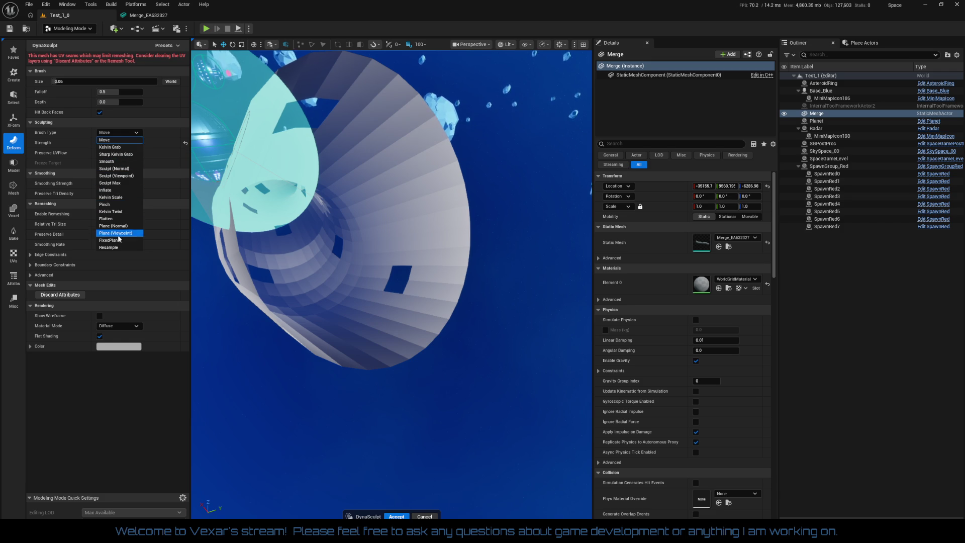
{"action": "left_click", "coordinate": [251, 13]}
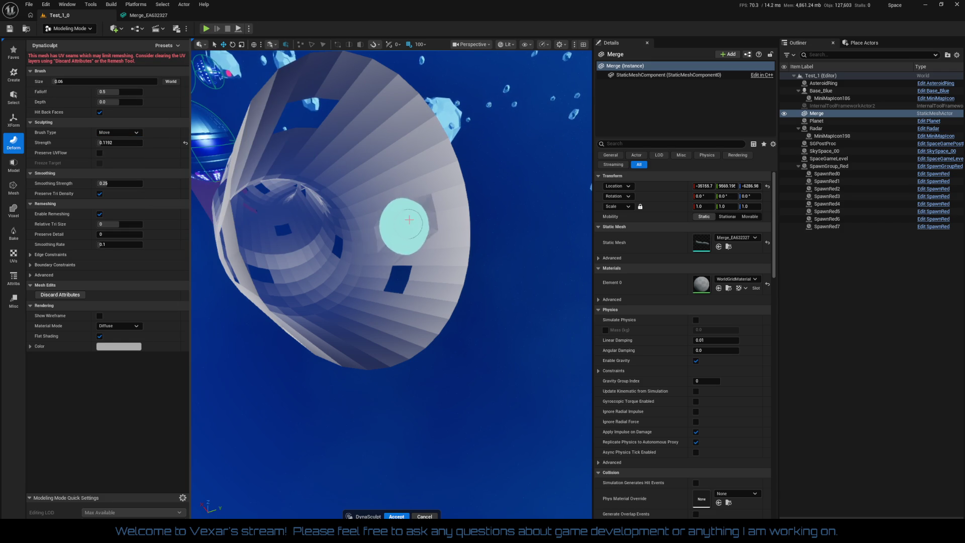
Step: Drag the tunnel mouth's upper rim outward into a wider, irregular flare
{"action": "mouse_move", "coordinate": [404, 179]}
{"action": "left_mouse_down"}
{"action": "mouse_move", "coordinate": [400, 189]}
{"action": "mouse_move", "coordinate": [431, 204]}
{"action": "mouse_move", "coordinate": [413, 169]}
{"action": "mouse_move", "coordinate": [390, 298]}
{"action": "left_mouse_up"}
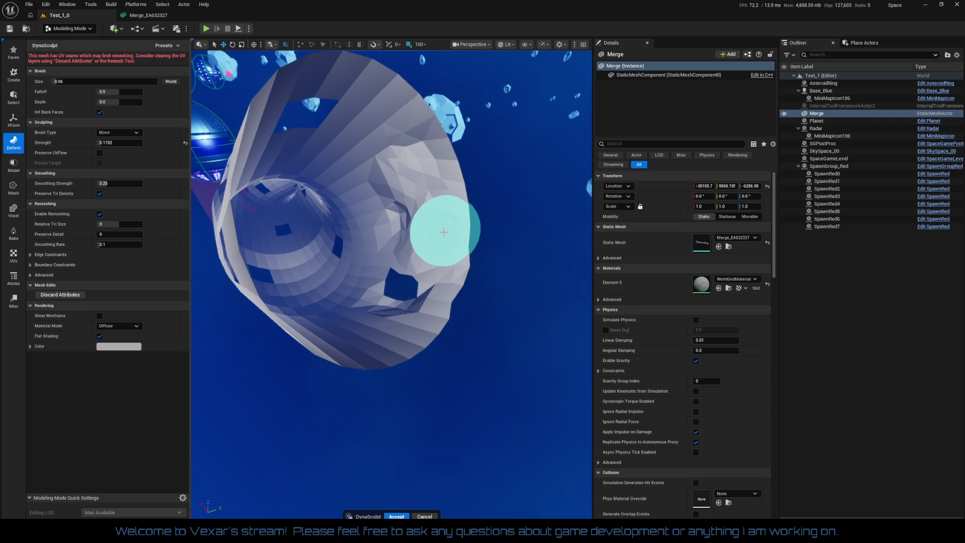
{"action": "mouse_move", "coordinate": [431, 172]}
{"action": "left_mouse_down"}
{"action": "mouse_move", "coordinate": [398, 125]}
{"action": "mouse_move", "coordinate": [333, 102]}
{"action": "left_mouse_up"}
{"action": "scroll", "coordinate": [333, 102], "scroll_direction": "up", "scroll_amount": 3}
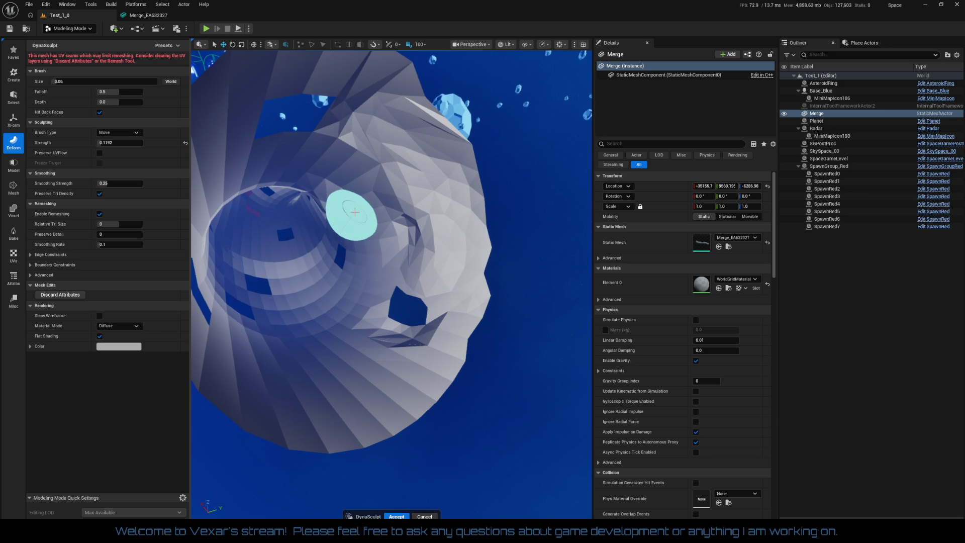
{"action": "mouse_move", "coordinate": [340, 170]}
{"action": "left_mouse_down"}
{"action": "mouse_move", "coordinate": [351, 183]}
{"action": "mouse_move", "coordinate": [294, 131]}
{"action": "mouse_move", "coordinate": [269, 156]}
{"action": "mouse_move", "coordinate": [239, 155]}
{"action": "mouse_move", "coordinate": [295, 89]}
{"action": "mouse_move", "coordinate": [273, 118]}
{"action": "mouse_move", "coordinate": [341, 177]}
{"action": "mouse_move", "coordinate": [344, 169]}
{"action": "mouse_move", "coordinate": [479, 219]}
{"action": "mouse_move", "coordinate": [446, 190]}
{"action": "mouse_move", "coordinate": [321, 211]}
{"action": "mouse_move", "coordinate": [340, 231]}
{"action": "left_mouse_up"}
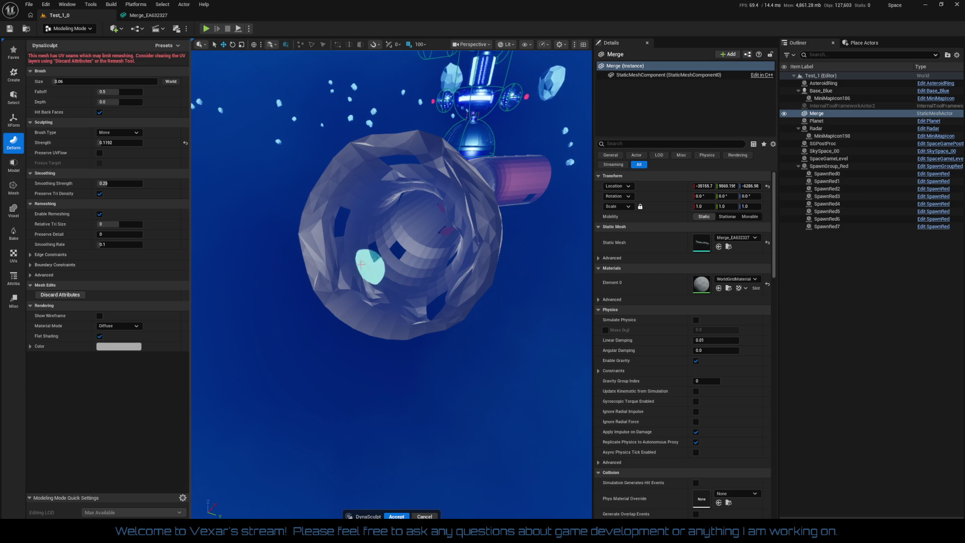
Step: Pull inner-wall patches of the tunnel into larger bulges toward the ring with the Move brush
{"action": "left_click_drag", "start_coordinate": [344, 238], "coordinate": [358, 180]}
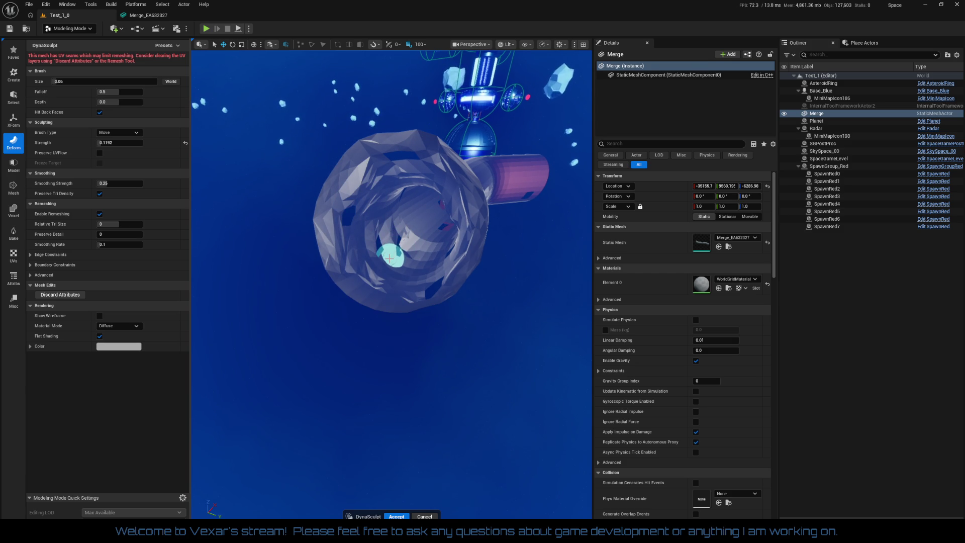
{"action": "scroll", "coordinate": [390, 259], "scroll_direction": "up", "scroll_amount": 10}
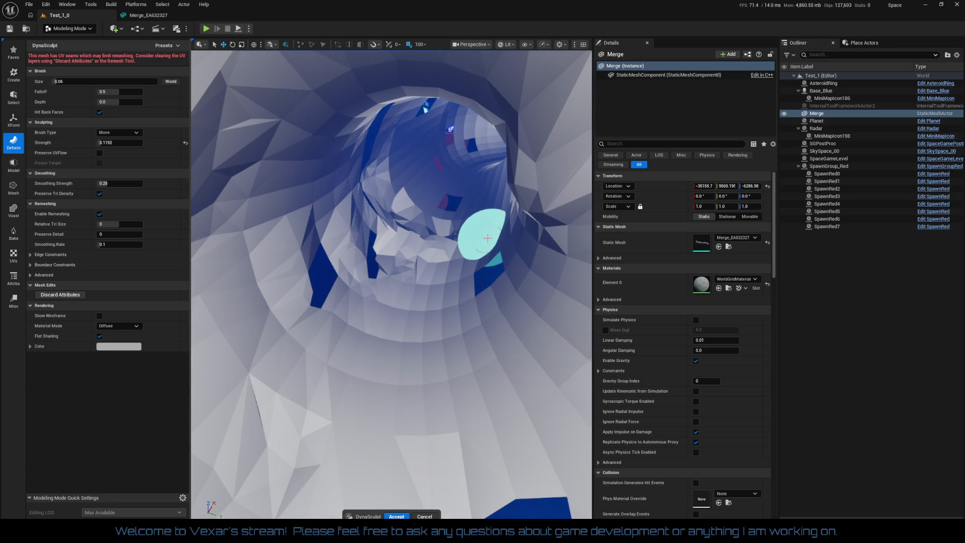
{"action": "scroll", "coordinate": [485, 268], "scroll_direction": "up", "scroll_amount": 3}
{"action": "mouse_move", "coordinate": [485, 269]}
{"action": "left_mouse_down"}
{"action": "mouse_move", "coordinate": [452, 261]}
{"action": "mouse_move", "coordinate": [492, 214]}
{"action": "left_mouse_up"}
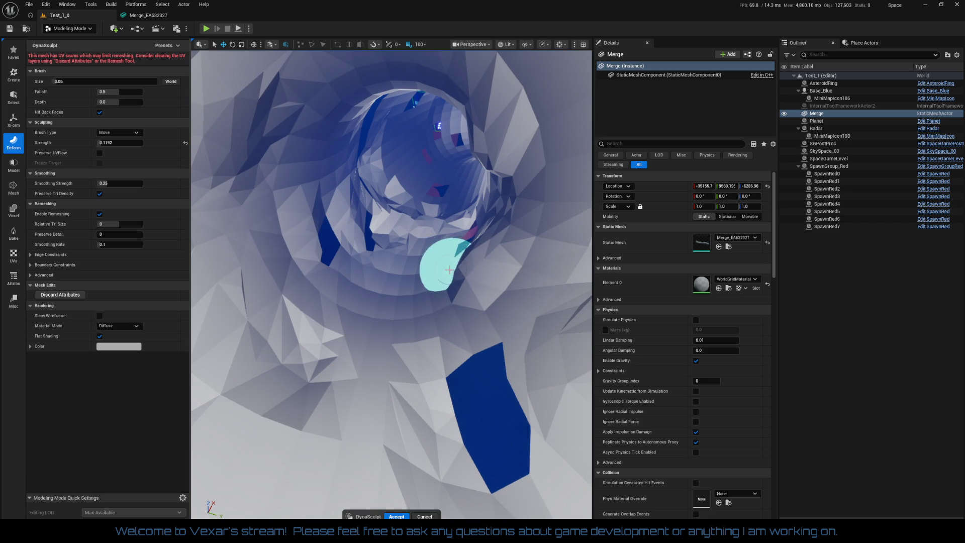
{"action": "scroll", "coordinate": [406, 288], "scroll_direction": "up", "scroll_amount": 5}
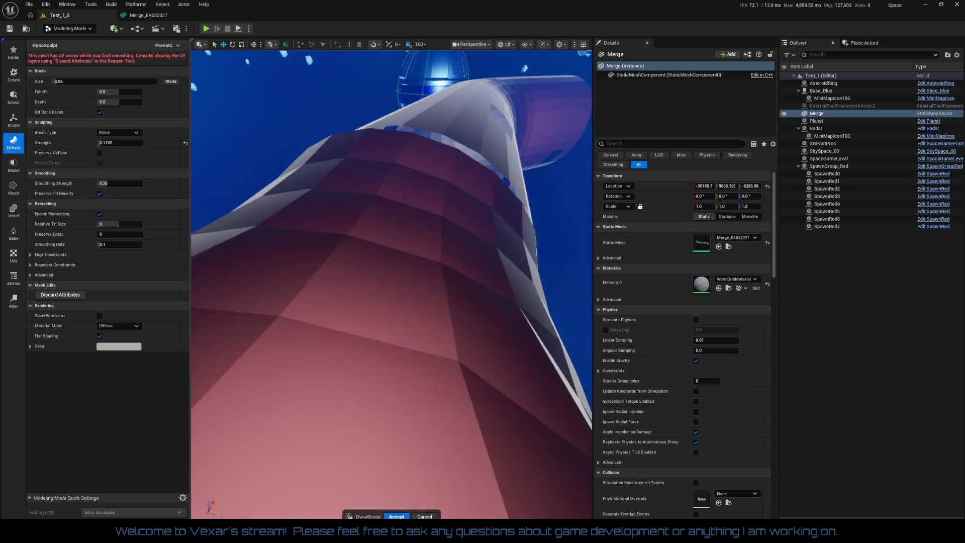
{"action": "mouse_move", "coordinate": [438, 270]}
{"action": "left_mouse_down"}
{"action": "mouse_move", "coordinate": [424, 190]}
{"action": "mouse_move", "coordinate": [443, 231]}
{"action": "mouse_move", "coordinate": [397, 181]}
{"action": "mouse_move", "coordinate": [323, 128]}
{"action": "mouse_move", "coordinate": [261, 164]}
{"action": "mouse_move", "coordinate": [378, 203]}
{"action": "mouse_move", "coordinate": [420, 184]}
{"action": "mouse_move", "coordinate": [437, 224]}
{"action": "mouse_move", "coordinate": [291, 129]}
{"action": "mouse_move", "coordinate": [269, 204]}
{"action": "mouse_move", "coordinate": [350, 242]}
{"action": "left_mouse_up"}
{"action": "scroll", "coordinate": [458, 189], "scroll_direction": "up", "scroll_amount": 3}
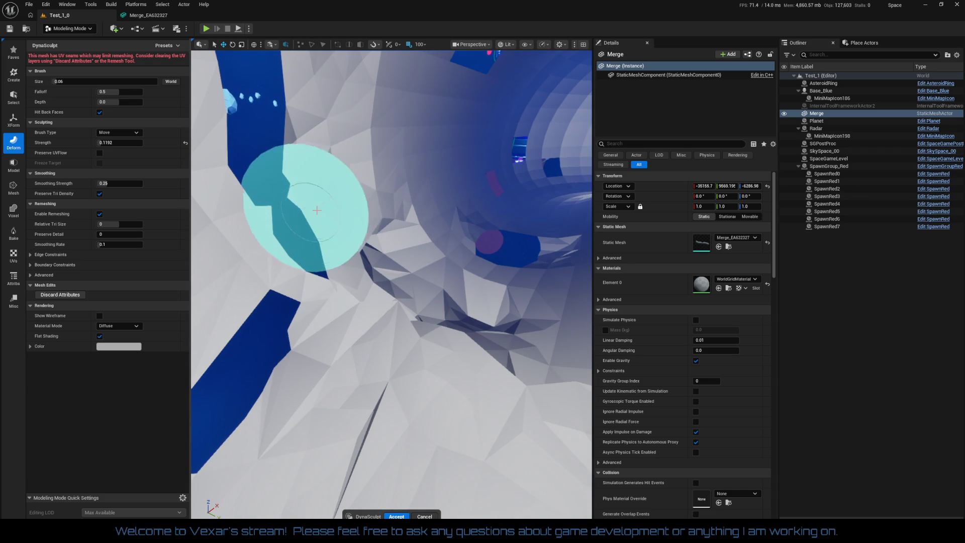
{"action": "left_click", "coordinate": [126, 133]}
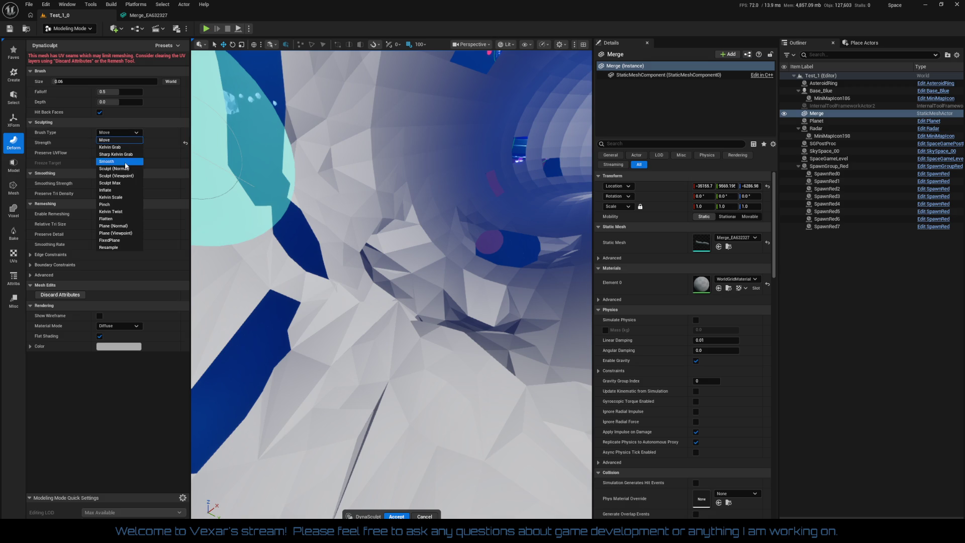
Step: Switch the sculpt brush from Smooth to Kelvin Grab
{"action": "left_click", "coordinate": [106, 161]}
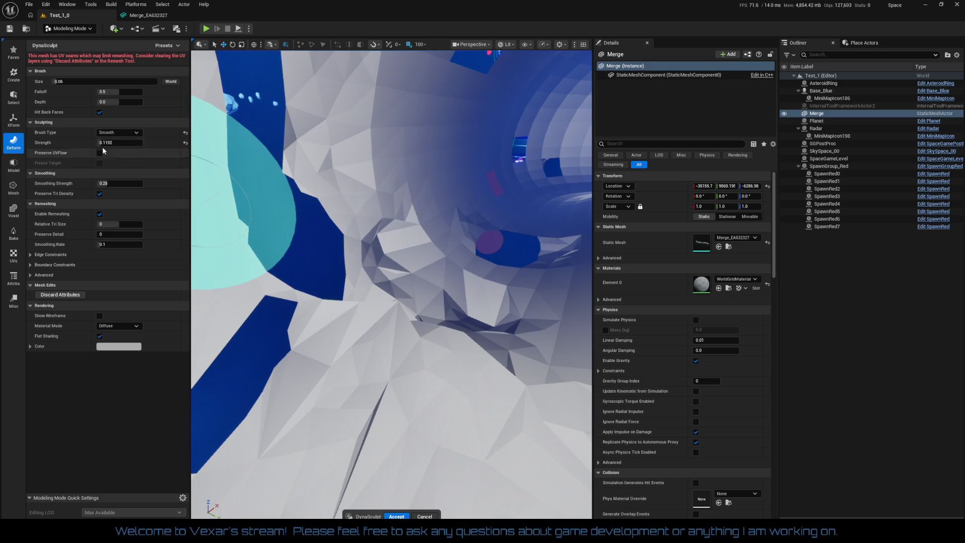
{"action": "left_click", "coordinate": [119, 133]}
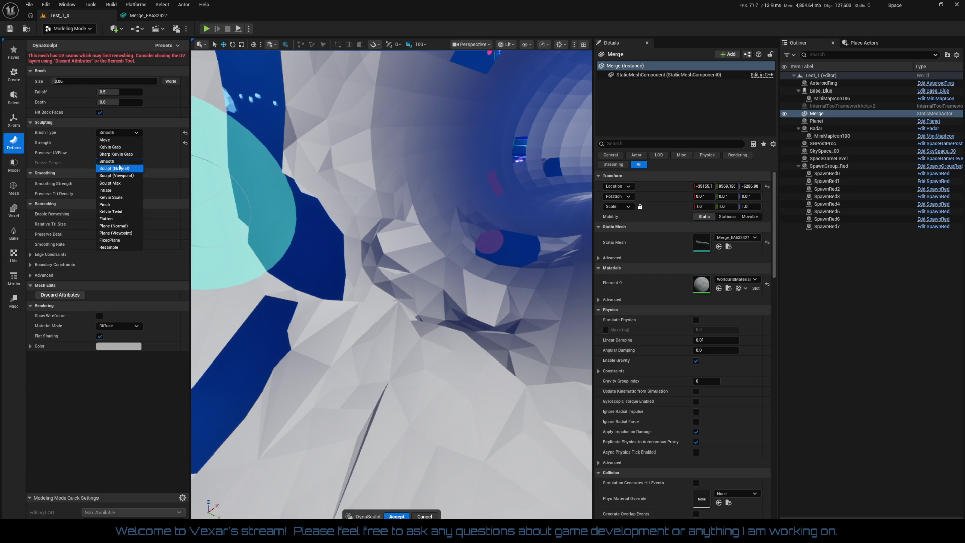
{"action": "left_click", "coordinate": [120, 148]}
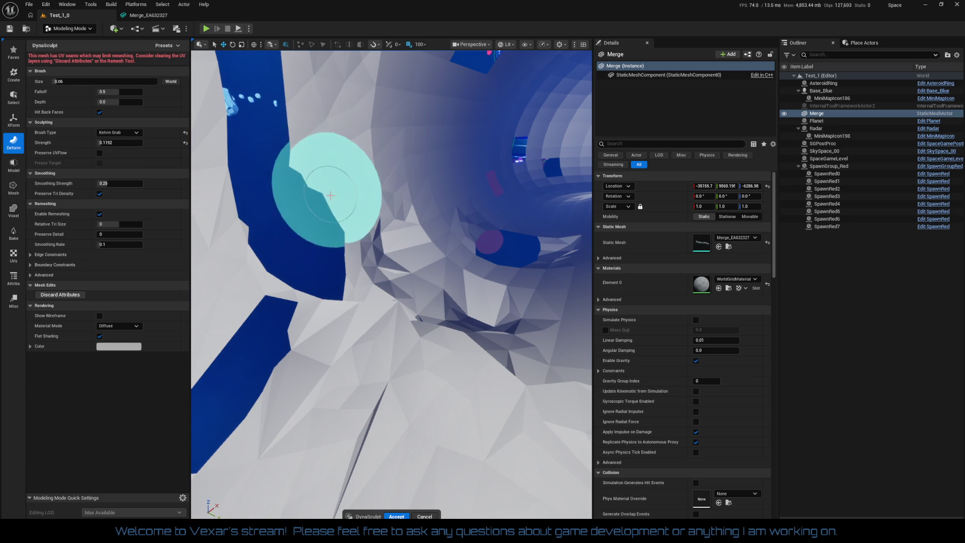
Step: Drag two trial Kelvin Grab strokes on the tunnel wall, then undo three times
{"action": "left_click_drag", "start_coordinate": [318, 156], "coordinate": [247, 220]}
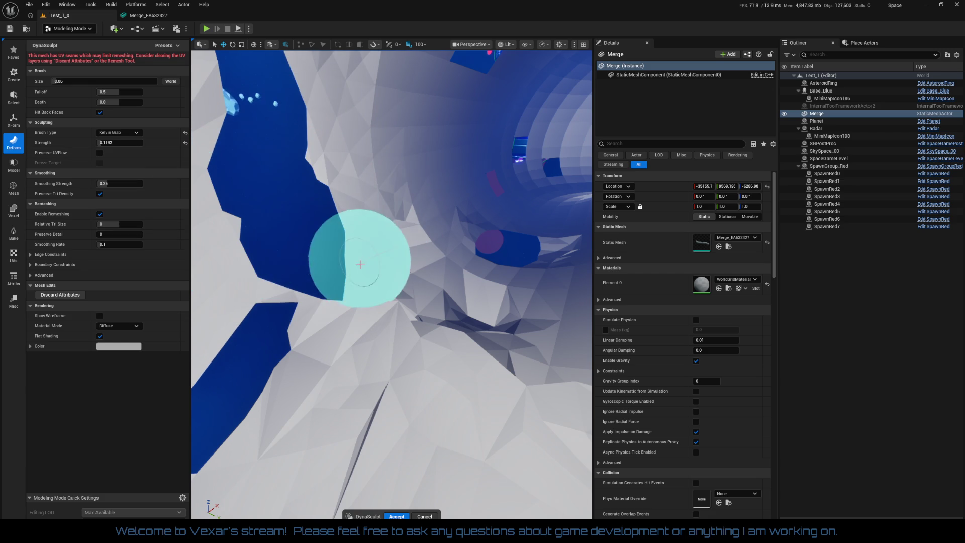
{"action": "mouse_move", "coordinate": [346, 281]}
{"action": "left_mouse_down"}
{"action": "mouse_move", "coordinate": [345, 328]}
{"action": "mouse_move", "coordinate": [496, 323]}
{"action": "mouse_move", "coordinate": [456, 316]}
{"action": "left_mouse_up"}
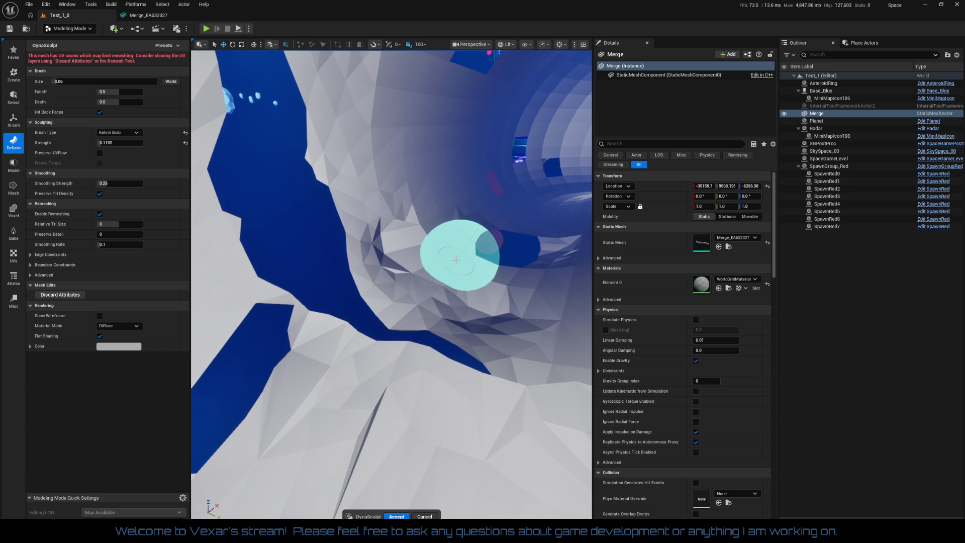
{"action": "key", "text": "ctrl+z"}
{"action": "key", "text": "ctrl+z"}
{"action": "key", "text": "ctrl+z"}
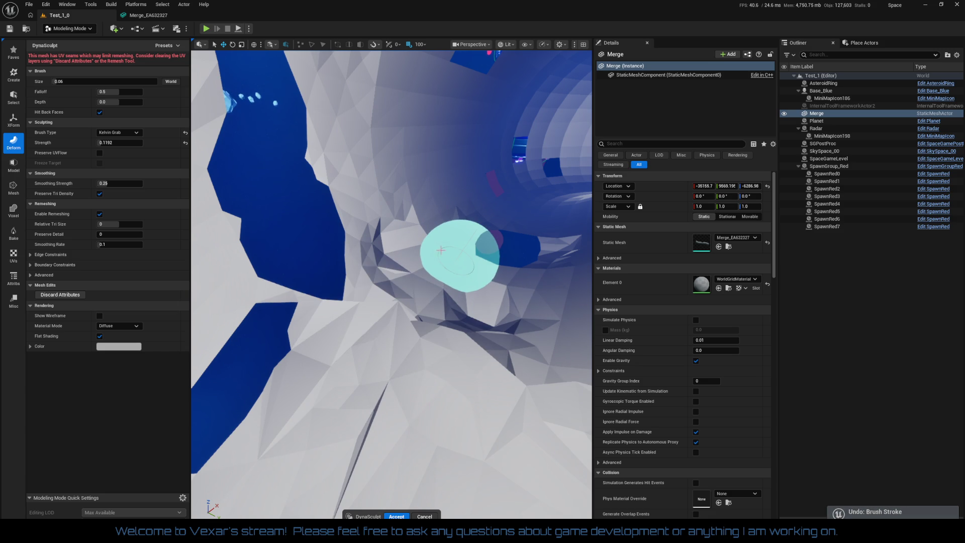
{"action": "key", "text": "ctrl+z"}
{"action": "key", "text": "ctrl+z"}
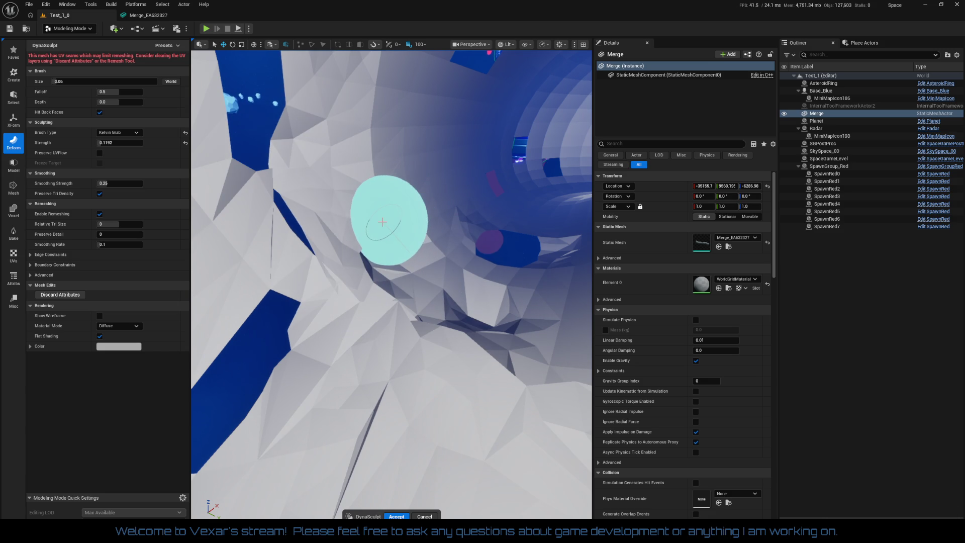
{"action": "key", "text": "ctrl+z"}
{"action": "left_click", "coordinate": [131, 133]}
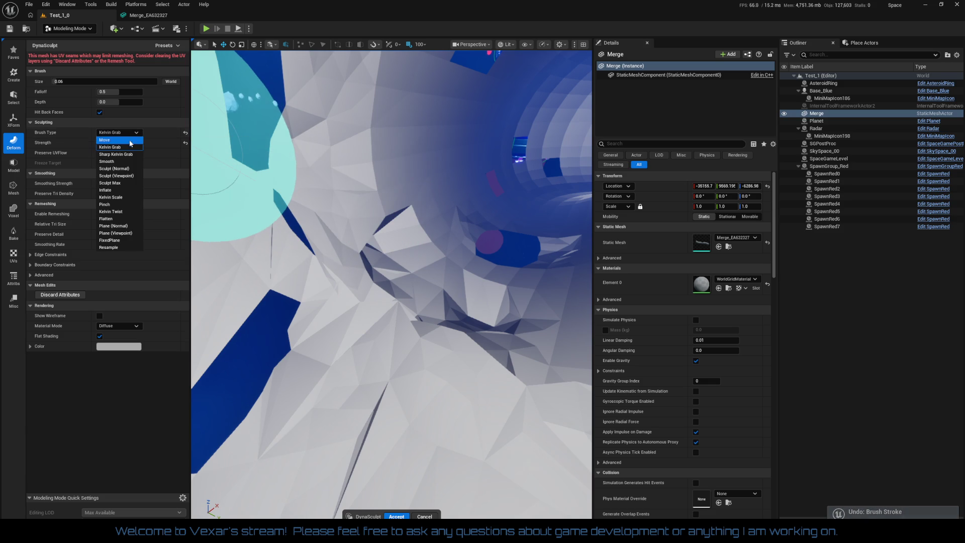
Step: Switch to the Sculpt (Normal) brush and raise ridges on the tunnel walls and opening edge
{"action": "left_click", "coordinate": [127, 169]}
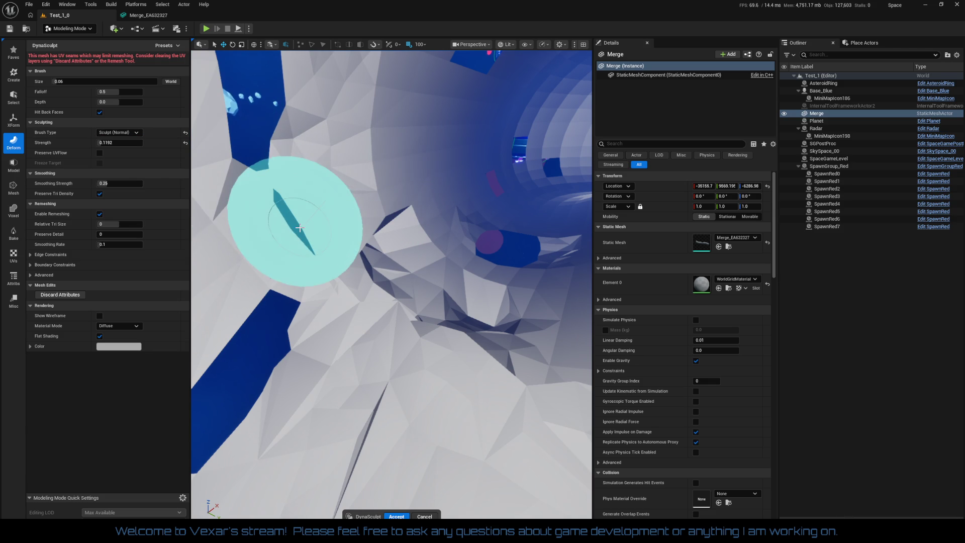
{"action": "mouse_move", "coordinate": [312, 226]}
{"action": "left_mouse_down"}
{"action": "mouse_move", "coordinate": [367, 140]}
{"action": "mouse_move", "coordinate": [387, 150]}
{"action": "mouse_move", "coordinate": [366, 65]}
{"action": "mouse_move", "coordinate": [445, 191]}
{"action": "mouse_move", "coordinate": [420, 97]}
{"action": "mouse_move", "coordinate": [448, 241]}
{"action": "mouse_move", "coordinate": [387, 377]}
{"action": "mouse_move", "coordinate": [420, 248]}
{"action": "mouse_move", "coordinate": [340, 176]}
{"action": "mouse_move", "coordinate": [442, 133]}
{"action": "left_mouse_up"}
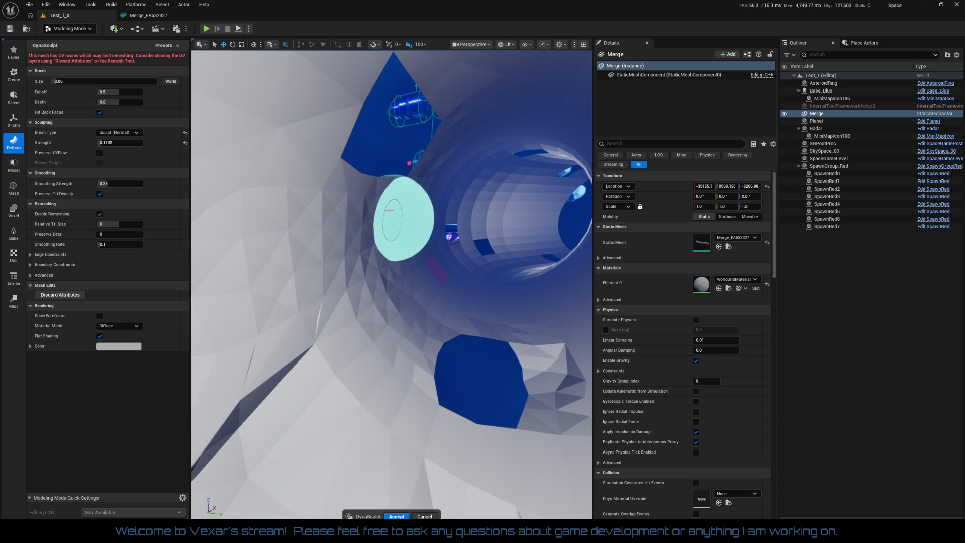
{"action": "mouse_move", "coordinate": [344, 129]}
{"action": "left_mouse_down"}
{"action": "mouse_move", "coordinate": [399, 280]}
{"action": "mouse_move", "coordinate": [224, 299]}
{"action": "mouse_move", "coordinate": [206, 317]}
{"action": "mouse_move", "coordinate": [355, 280]}
{"action": "left_mouse_up"}
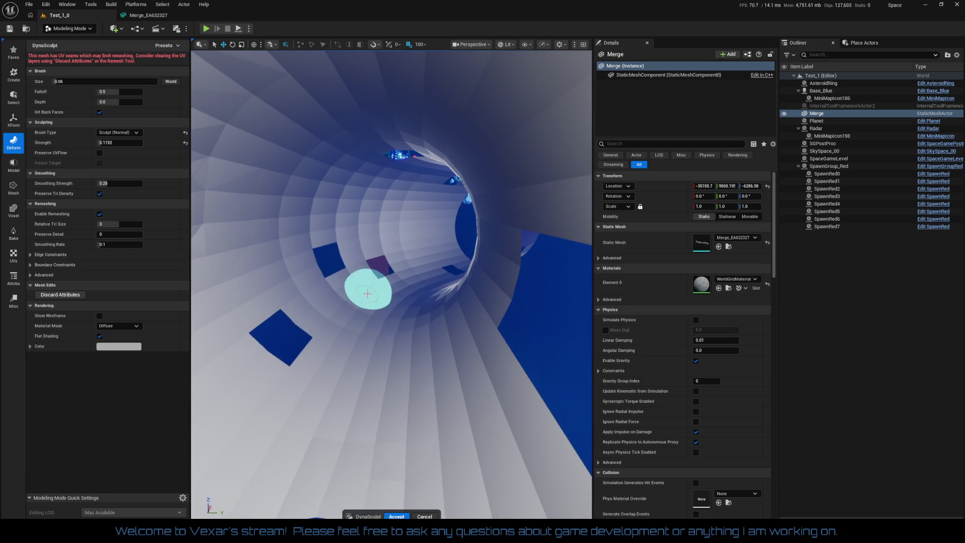
{"action": "mouse_move", "coordinate": [306, 311]}
{"action": "left_mouse_down"}
{"action": "mouse_move", "coordinate": [286, 269]}
{"action": "mouse_move", "coordinate": [258, 319]}
{"action": "mouse_move", "coordinate": [265, 368]}
{"action": "left_mouse_up"}
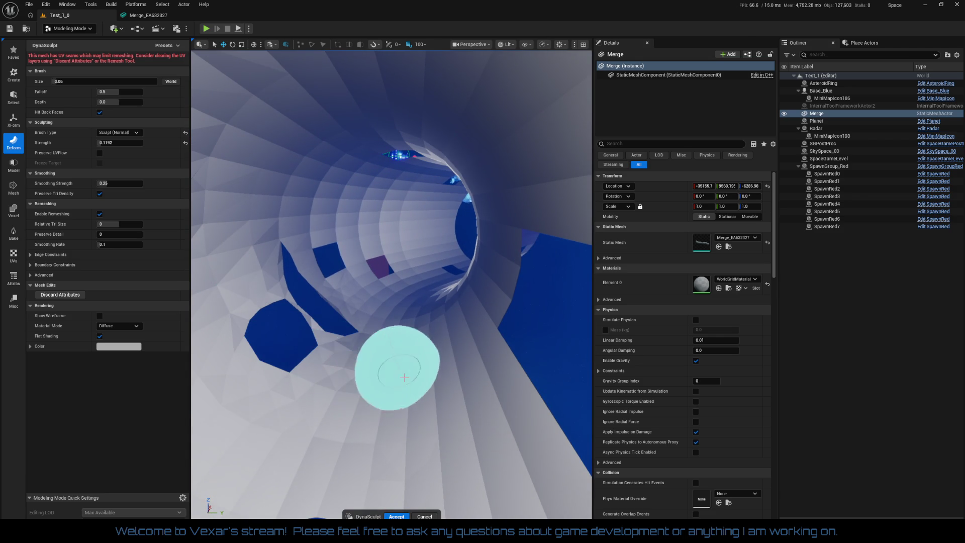
{"action": "scroll", "coordinate": [421, 344], "scroll_direction": "up", "scroll_amount": 10}
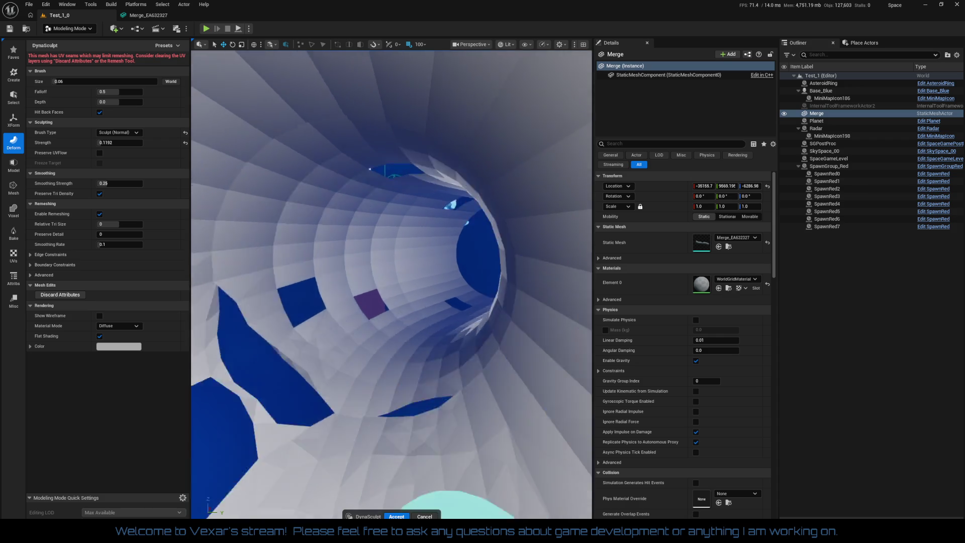
{"action": "scroll", "coordinate": [322, 314], "scroll_direction": "up", "scroll_amount": 8}
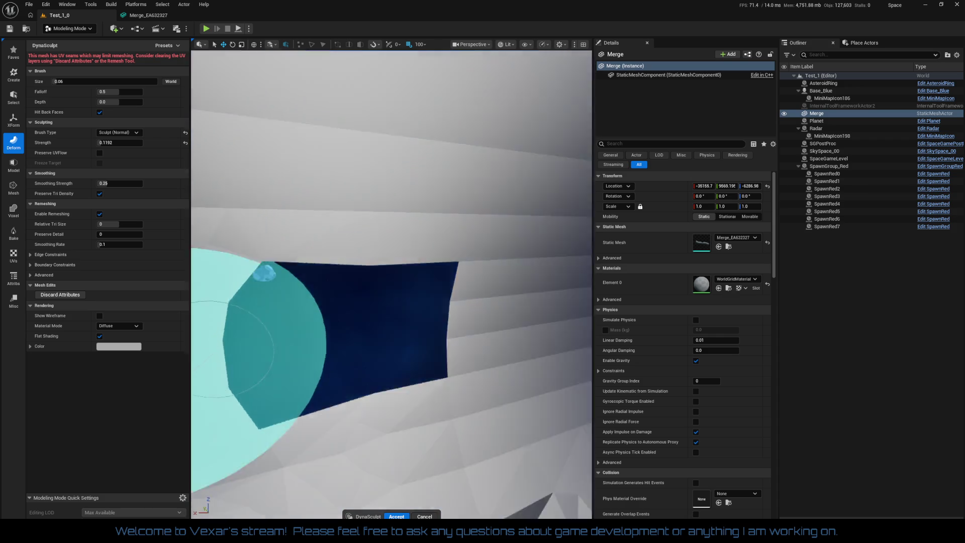
{"action": "scroll", "coordinate": [355, 118], "scroll_direction": "down", "scroll_amount": 10}
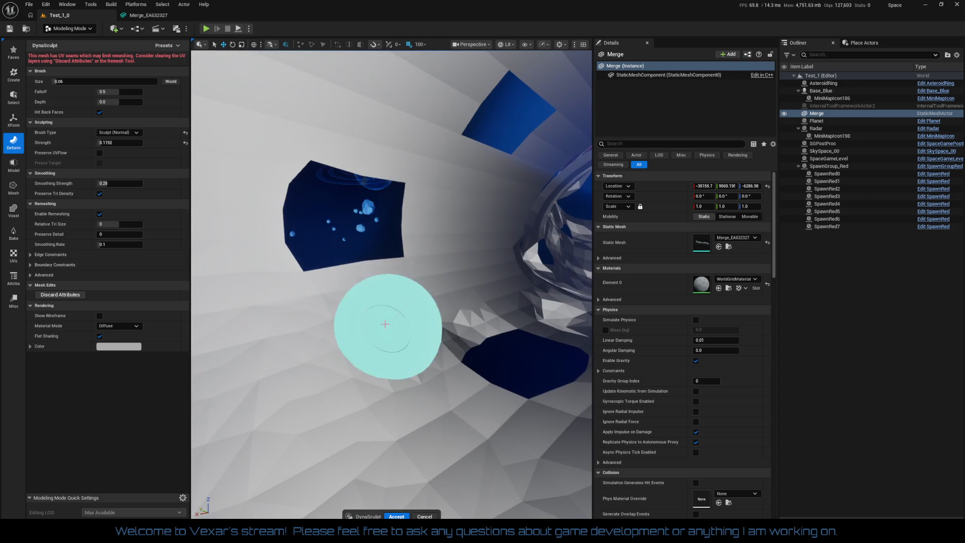
{"action": "mouse_move", "coordinate": [372, 158]}
{"action": "left_mouse_down"}
{"action": "mouse_move", "coordinate": [323, 129]}
{"action": "mouse_move", "coordinate": [426, 218]}
{"action": "left_mouse_up"}
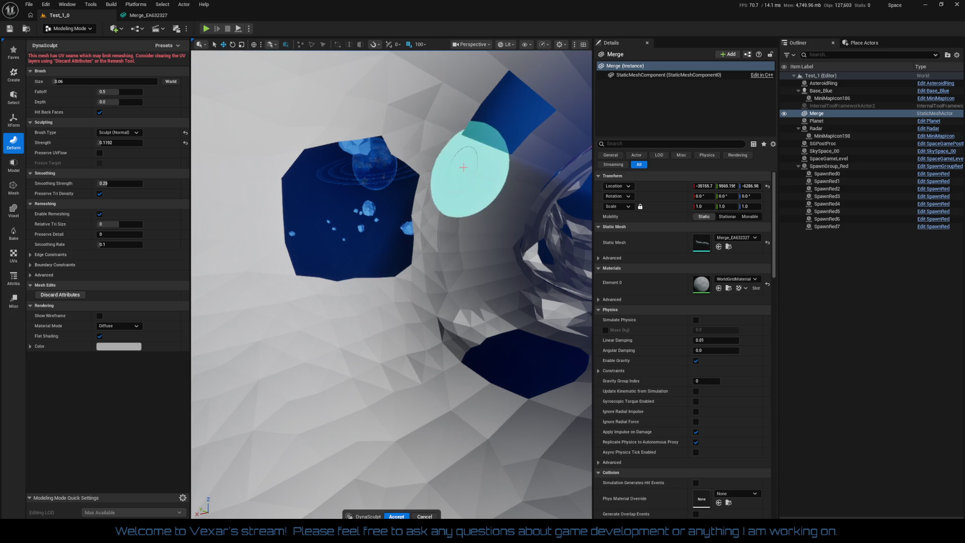
Step: Zoom in and press a small dent into the pink tube
{"action": "scroll", "coordinate": [495, 168], "scroll_direction": "up", "scroll_amount": 3}
{"action": "scroll", "coordinate": [486, 160], "scroll_direction": "up", "scroll_amount": 2}
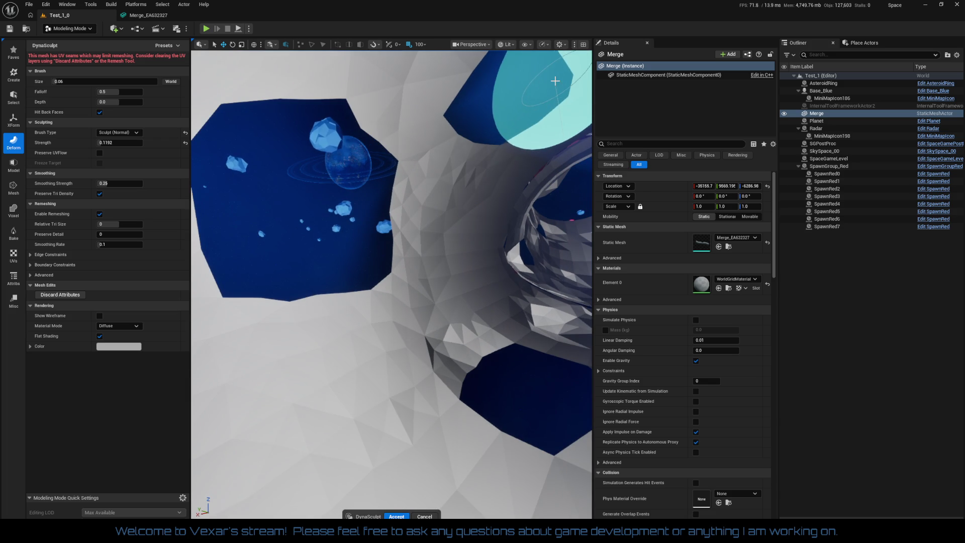
{"action": "scroll", "coordinate": [551, 83], "scroll_direction": "up", "scroll_amount": 5}
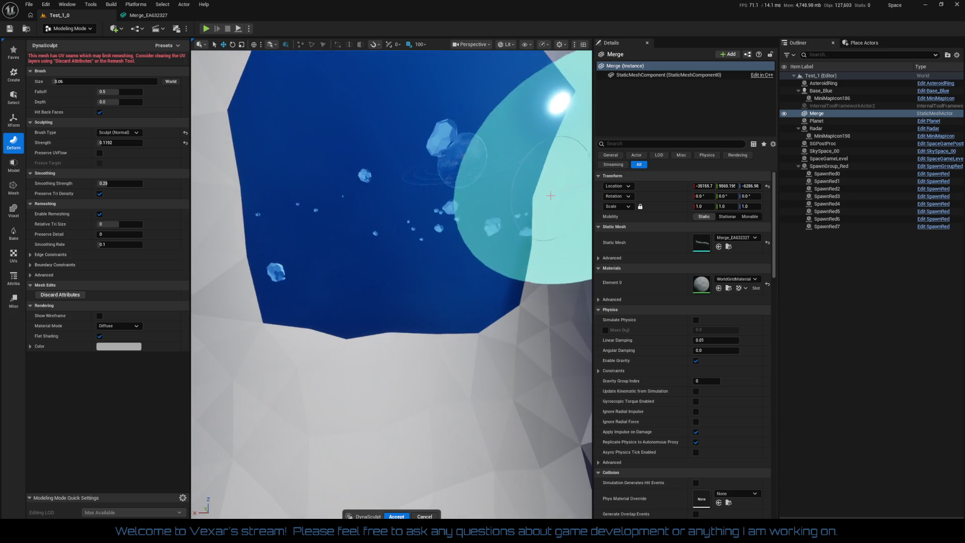
{"action": "scroll", "coordinate": [422, 151], "scroll_direction": "down", "scroll_amount": 5}
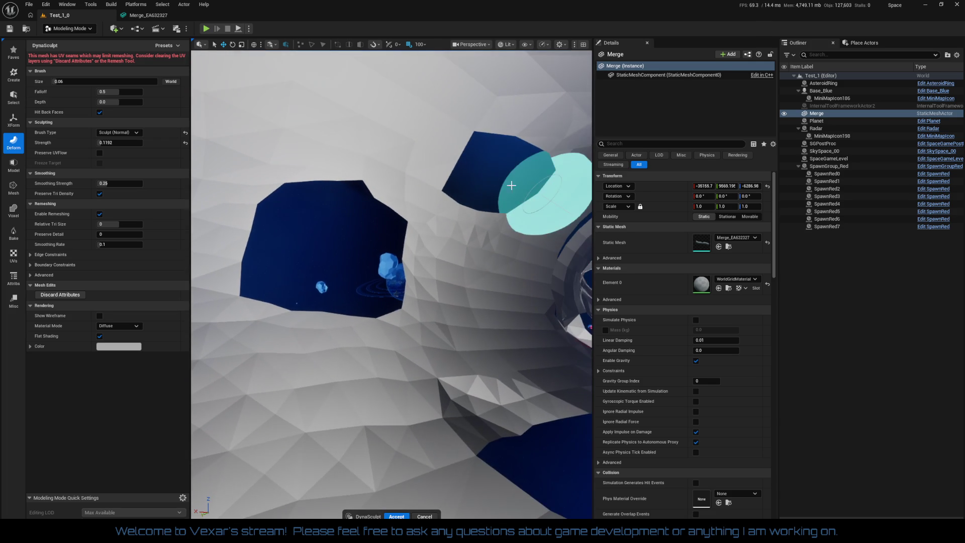
{"action": "scroll", "coordinate": [446, 149], "scroll_direction": "up", "scroll_amount": 3}
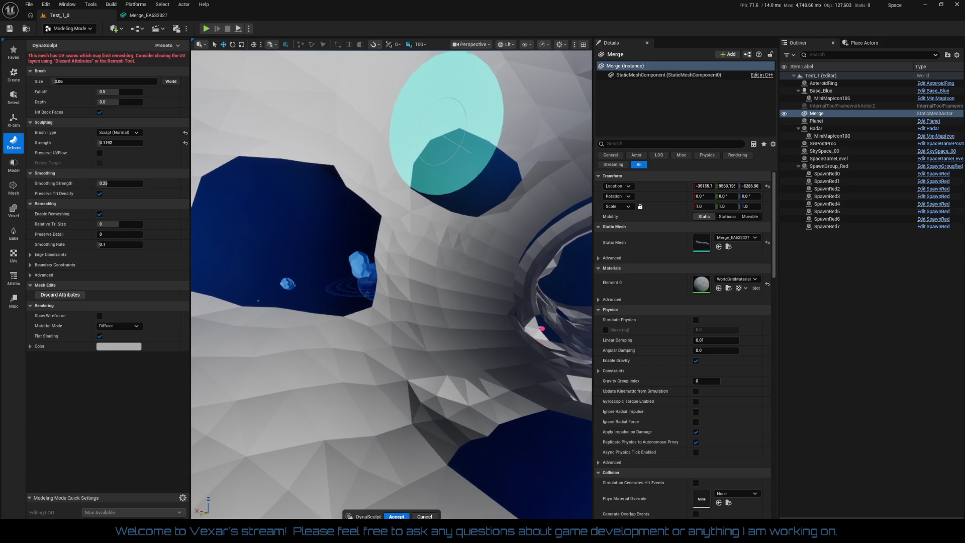
{"action": "scroll", "coordinate": [502, 217], "scroll_direction": "up", "scroll_amount": 5}
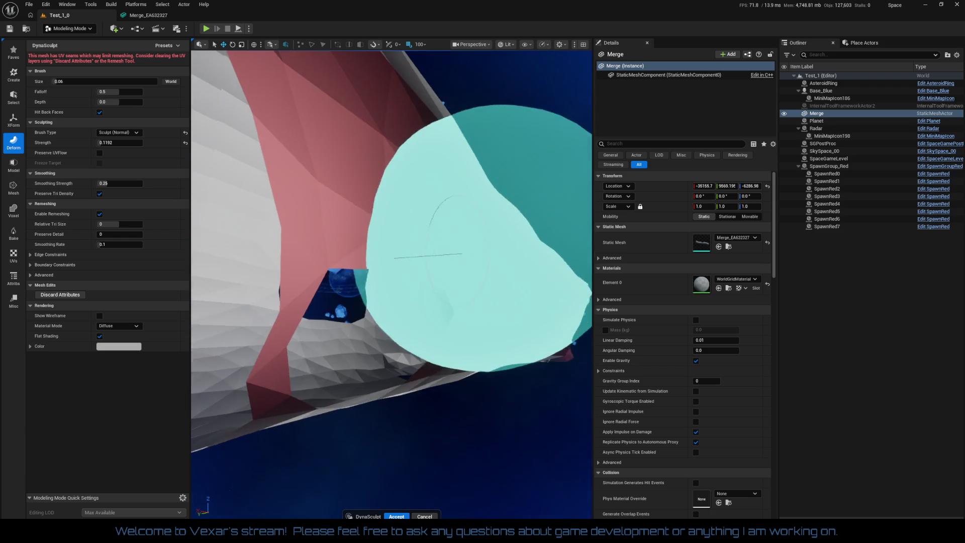
{"action": "scroll", "coordinate": [408, 285], "scroll_direction": "down", "scroll_amount": 5}
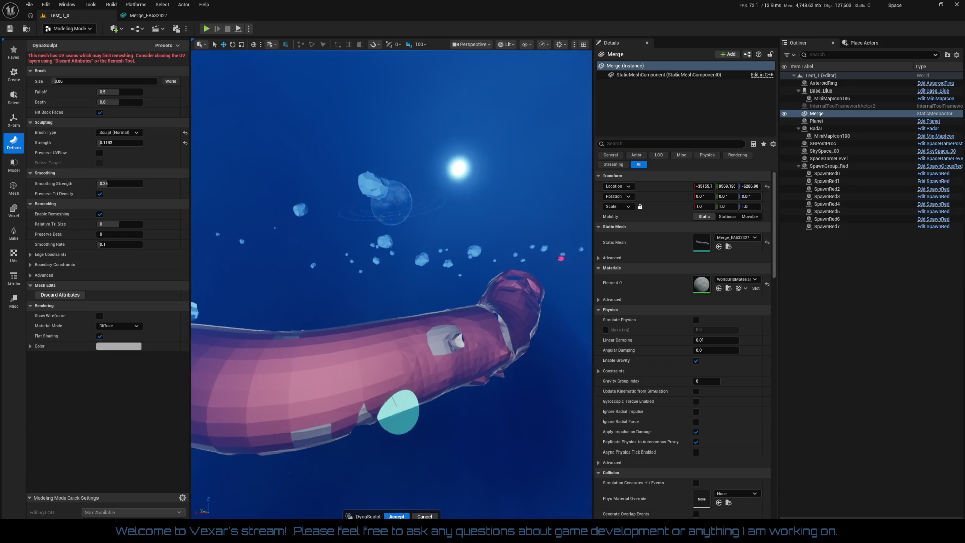
{"action": "scroll", "coordinate": [442, 301], "scroll_direction": "down", "scroll_amount": 2}
{"action": "left_click", "coordinate": [429, 437]}
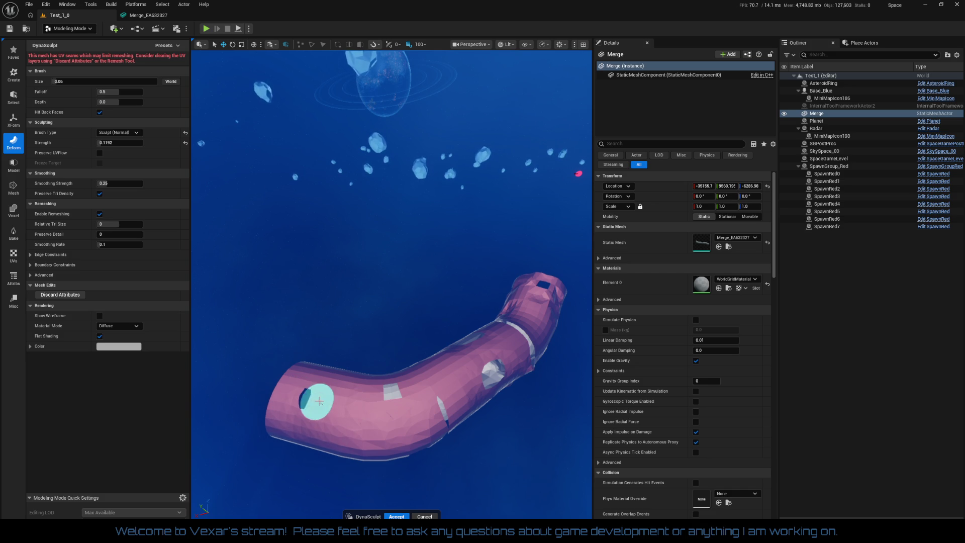
Step: Orbit around the tunnel and fly through its interior to inspect it
{"action": "mouse_move", "coordinate": [366, 411]}
{"action": "left_mouse_down"}
{"action": "mouse_move", "coordinate": [409, 301]}
{"action": "mouse_move", "coordinate": [501, 442]}
{"action": "mouse_move", "coordinate": [471, 248]}
{"action": "mouse_move", "coordinate": [409, 405]}
{"action": "left_mouse_up"}
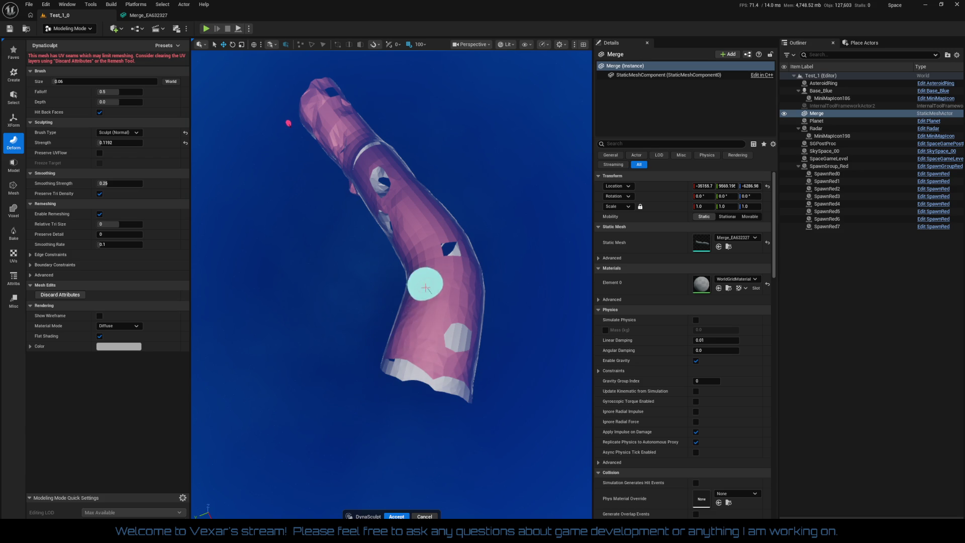
{"action": "mouse_move", "coordinate": [474, 340]}
{"action": "left_mouse_down"}
{"action": "mouse_move", "coordinate": [444, 312]}
{"action": "mouse_move", "coordinate": [473, 421]}
{"action": "mouse_move", "coordinate": [470, 402]}
{"action": "mouse_move", "coordinate": [485, 429]}
{"action": "mouse_move", "coordinate": [455, 415]}
{"action": "mouse_move", "coordinate": [447, 436]}
{"action": "mouse_move", "coordinate": [437, 422]}
{"action": "mouse_move", "coordinate": [427, 402]}
{"action": "mouse_move", "coordinate": [453, 372]}
{"action": "mouse_move", "coordinate": [440, 438]}
{"action": "left_mouse_up"}
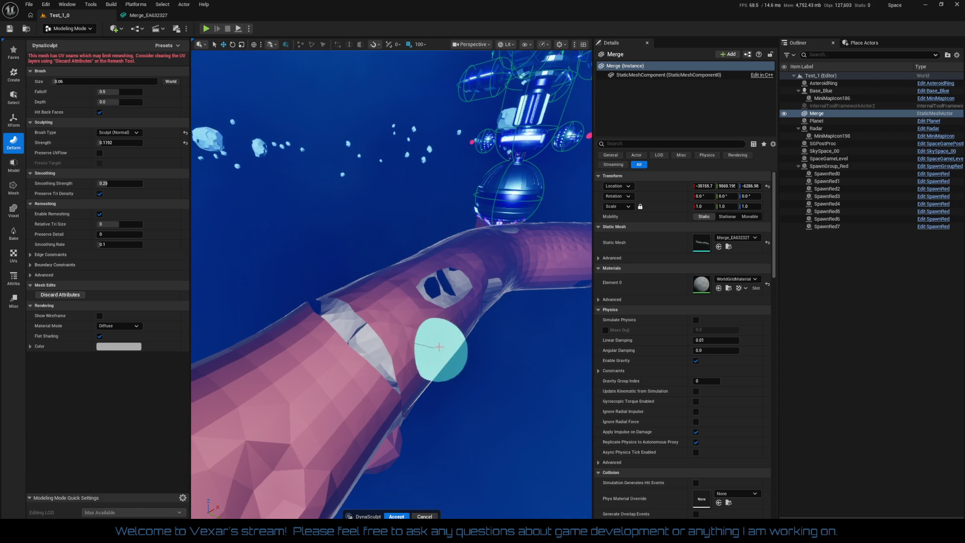
{"action": "mouse_move", "coordinate": [410, 329]}
{"action": "left_mouse_down"}
{"action": "mouse_move", "coordinate": [409, 291]}
{"action": "mouse_move", "coordinate": [437, 262]}
{"action": "mouse_move", "coordinate": [452, 185]}
{"action": "mouse_move", "coordinate": [412, 242]}
{"action": "left_mouse_up"}
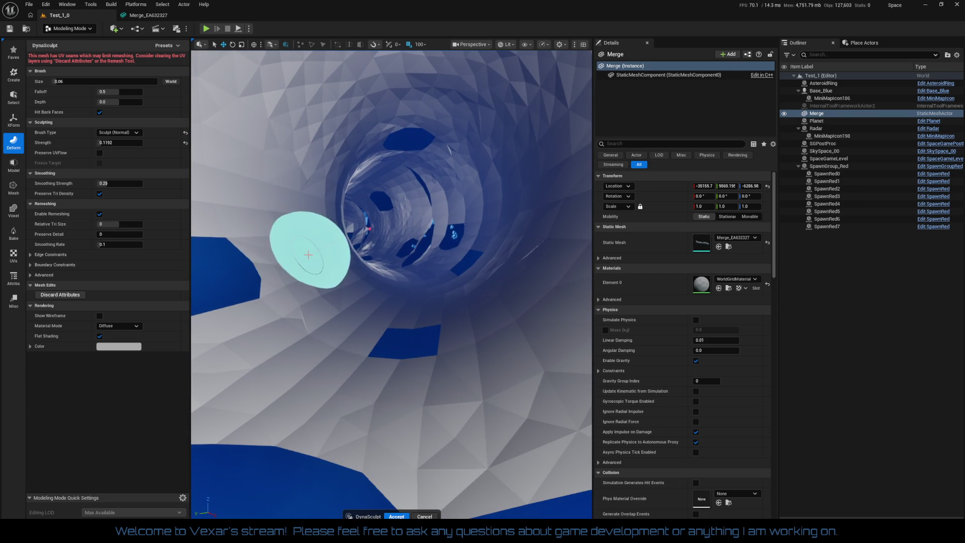
{"action": "mouse_move", "coordinate": [291, 269]}
{"action": "left_mouse_down"}
{"action": "mouse_move", "coordinate": [355, 271]}
{"action": "mouse_move", "coordinate": [377, 334]}
{"action": "mouse_move", "coordinate": [463, 344]}
{"action": "mouse_move", "coordinate": [362, 346]}
{"action": "left_mouse_up"}
{"action": "mouse_move", "coordinate": [471, 341]}
{"action": "left_mouse_down"}
{"action": "mouse_move", "coordinate": [387, 366]}
{"action": "mouse_move", "coordinate": [506, 361]}
{"action": "mouse_move", "coordinate": [405, 345]}
{"action": "mouse_move", "coordinate": [332, 267]}
{"action": "mouse_move", "coordinate": [341, 334]}
{"action": "mouse_move", "coordinate": [387, 344]}
{"action": "mouse_move", "coordinate": [377, 276]}
{"action": "mouse_move", "coordinate": [399, 348]}
{"action": "left_mouse_up"}
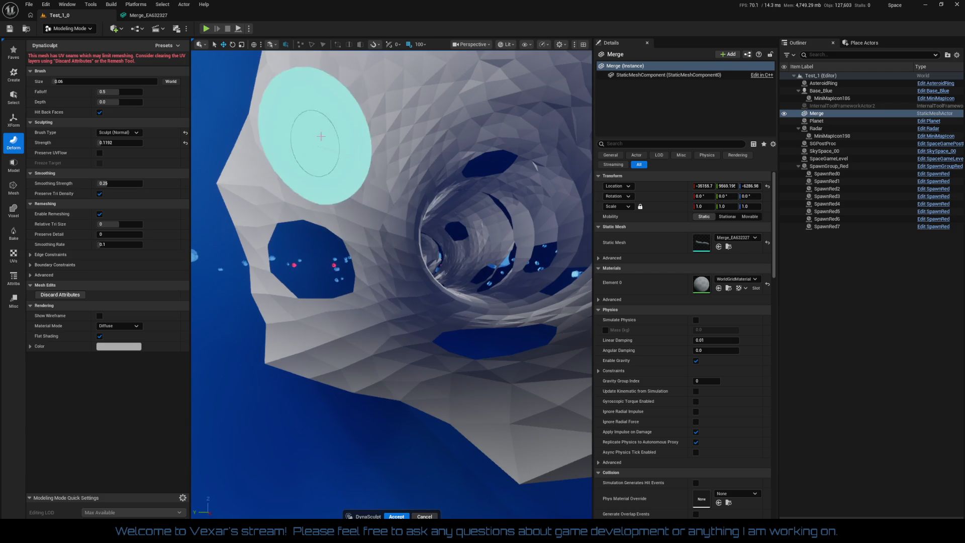
{"action": "mouse_move", "coordinate": [406, 276]}
{"action": "left_mouse_down"}
{"action": "mouse_move", "coordinate": [403, 263]}
{"action": "mouse_move", "coordinate": [333, 280]}
{"action": "mouse_move", "coordinate": [206, 282]}
{"action": "mouse_move", "coordinate": [433, 272]}
{"action": "left_mouse_up"}
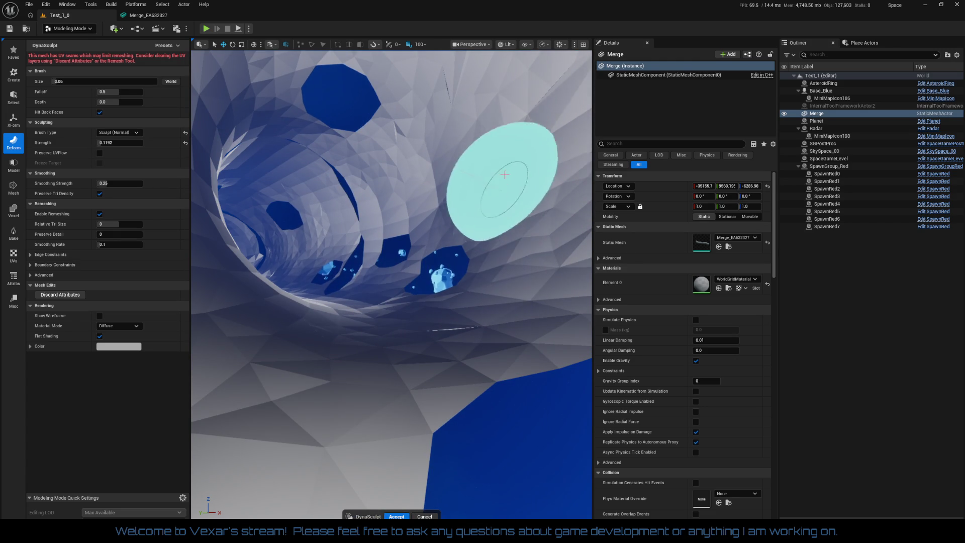
{"action": "mouse_move", "coordinate": [496, 172]}
{"action": "left_mouse_down"}
{"action": "mouse_move", "coordinate": [431, 334]}
{"action": "mouse_move", "coordinate": [453, 318]}
{"action": "left_mouse_up"}
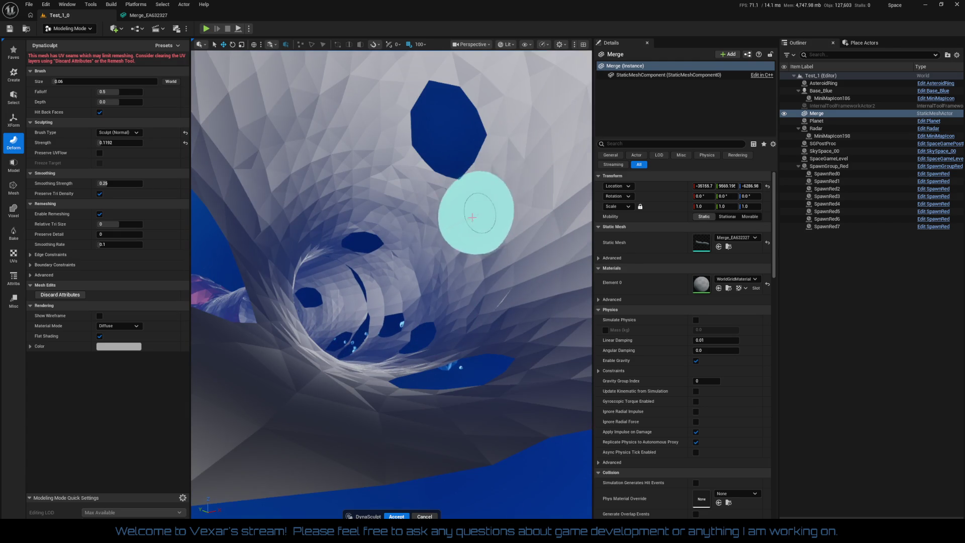
{"action": "mouse_move", "coordinate": [508, 189]}
{"action": "left_mouse_down"}
{"action": "mouse_move", "coordinate": [422, 265]}
{"action": "mouse_move", "coordinate": [482, 307]}
{"action": "mouse_move", "coordinate": [432, 302]}
{"action": "mouse_move", "coordinate": [412, 282]}
{"action": "mouse_move", "coordinate": [392, 282]}
{"action": "mouse_move", "coordinate": [412, 306]}
{"action": "left_mouse_up"}
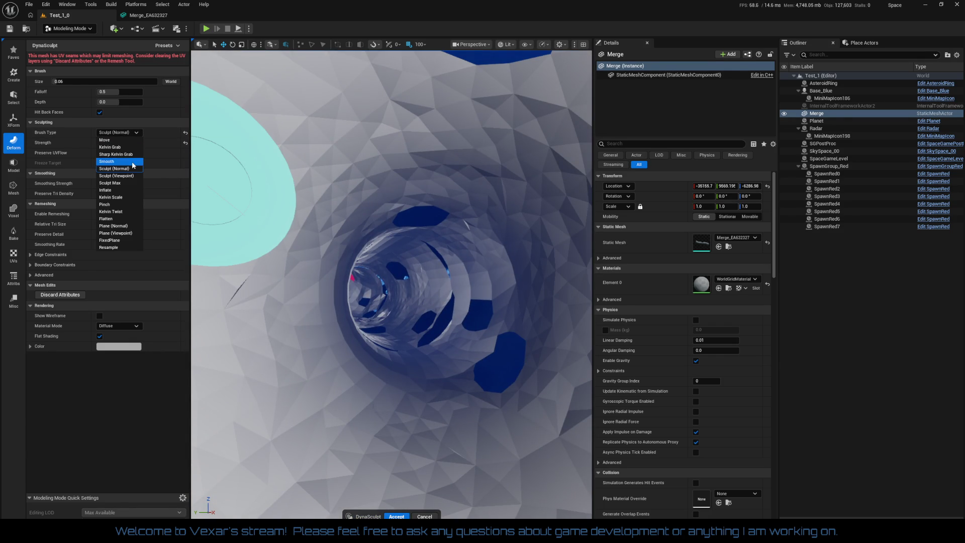
Step: Switch to the Move brush and push the upper-left wall and opening wall outward
{"action": "left_click", "coordinate": [118, 132]}
{"action": "left_click", "coordinate": [113, 142]}
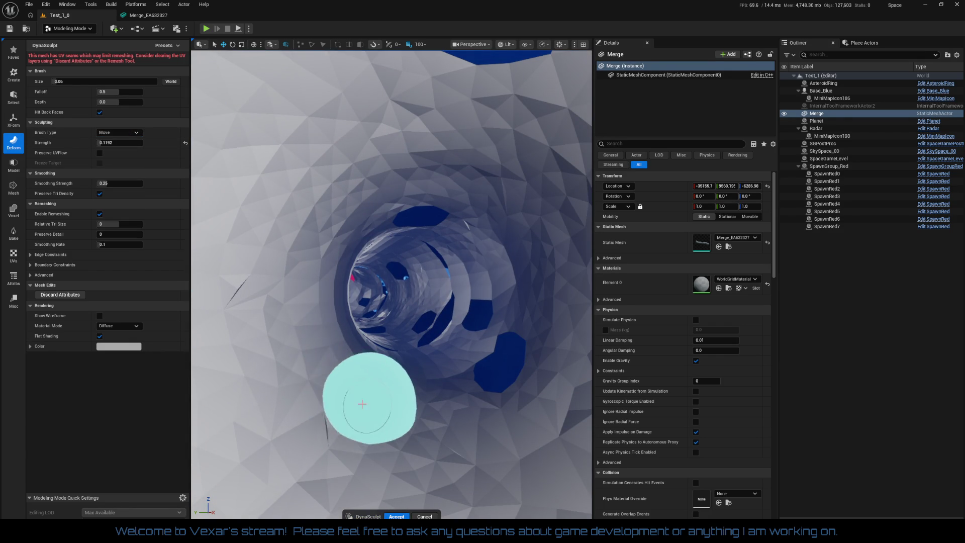
{"action": "mouse_move", "coordinate": [308, 375]}
{"action": "left_mouse_down"}
{"action": "mouse_move", "coordinate": [330, 377]}
{"action": "mouse_move", "coordinate": [318, 198]}
{"action": "mouse_move", "coordinate": [333, 155]}
{"action": "mouse_move", "coordinate": [297, 230]}
{"action": "mouse_move", "coordinate": [319, 354]}
{"action": "mouse_move", "coordinate": [287, 206]}
{"action": "mouse_move", "coordinate": [293, 284]}
{"action": "mouse_move", "coordinate": [309, 250]}
{"action": "left_mouse_up"}
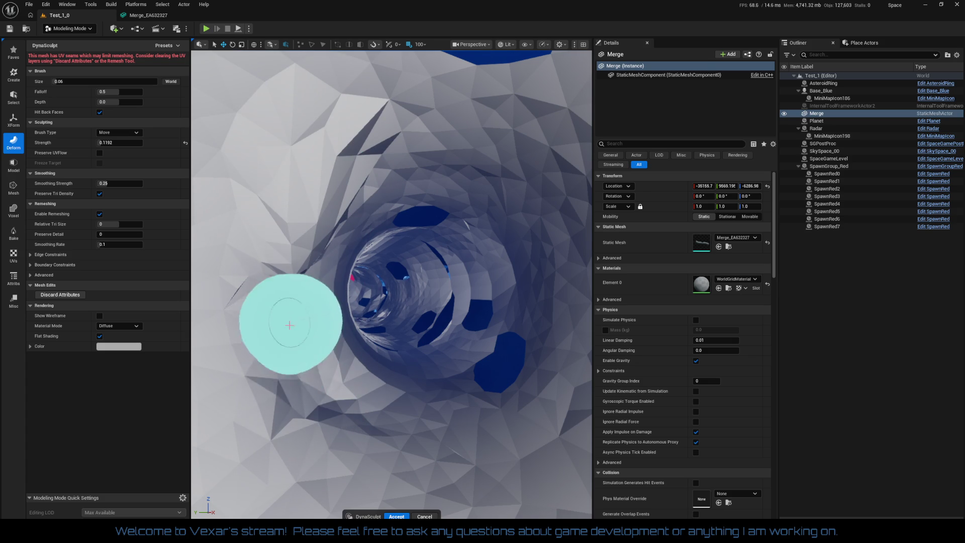
{"action": "scroll", "coordinate": [367, 279], "scroll_direction": "down", "scroll_amount": 5}
{"action": "scroll", "coordinate": [367, 279], "scroll_direction": "up", "scroll_amount": 6}
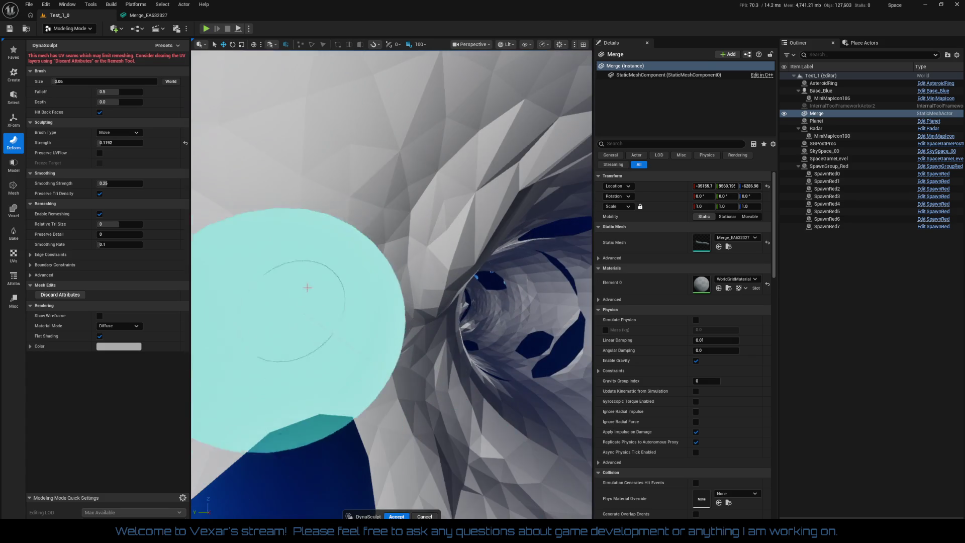
{"action": "scroll", "coordinate": [344, 224], "scroll_direction": "down", "scroll_amount": 5}
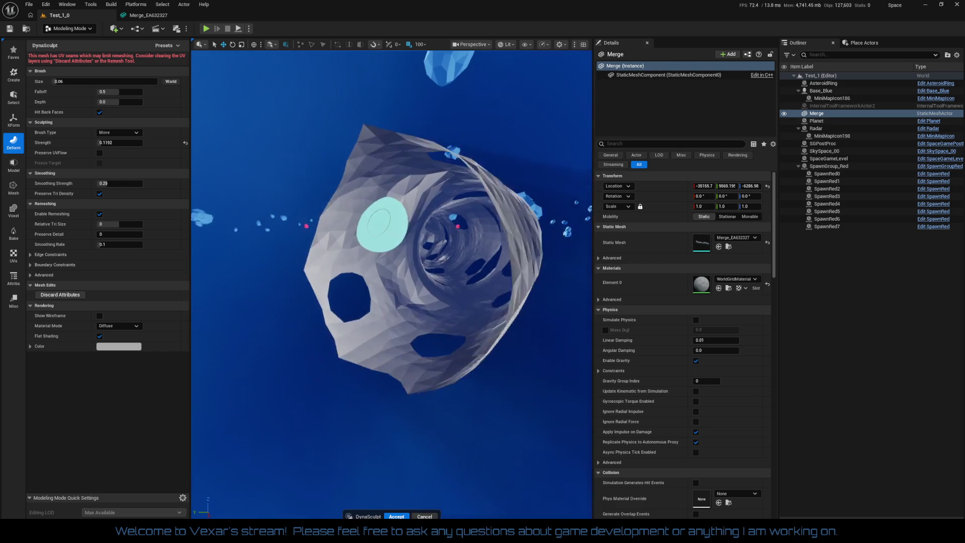
{"action": "scroll", "coordinate": [344, 223], "scroll_direction": "up", "scroll_amount": 7}
{"action": "mouse_move", "coordinate": [401, 272]}
{"action": "left_mouse_down"}
{"action": "mouse_move", "coordinate": [444, 301]}
{"action": "mouse_move", "coordinate": [442, 199]}
{"action": "mouse_move", "coordinate": [436, 285]}
{"action": "mouse_move", "coordinate": [490, 352]}
{"action": "mouse_move", "coordinate": [517, 319]}
{"action": "mouse_move", "coordinate": [407, 311]}
{"action": "mouse_move", "coordinate": [349, 269]}
{"action": "mouse_move", "coordinate": [353, 209]}
{"action": "mouse_move", "coordinate": [333, 236]}
{"action": "left_mouse_up"}
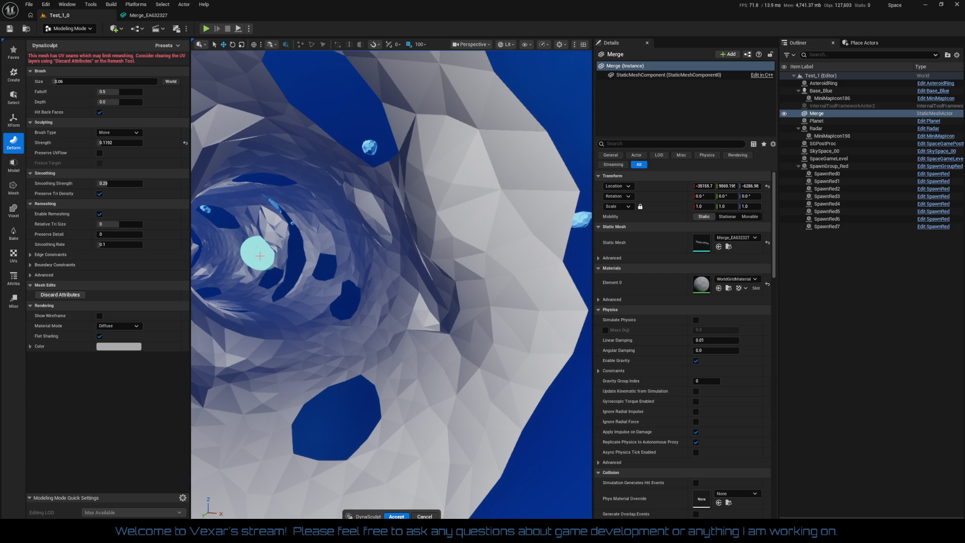
Step: Fly along the tunnel reshaping the upper wall, then accept the sculpt changes
{"action": "mouse_move", "coordinate": [246, 302]}
{"action": "left_mouse_down"}
{"action": "mouse_move", "coordinate": [276, 309]}
{"action": "mouse_move", "coordinate": [334, 485]}
{"action": "mouse_move", "coordinate": [322, 452]}
{"action": "mouse_move", "coordinate": [254, 395]}
{"action": "mouse_move", "coordinate": [252, 432]}
{"action": "mouse_move", "coordinate": [301, 508]}
{"action": "mouse_move", "coordinate": [291, 418]}
{"action": "left_mouse_up"}
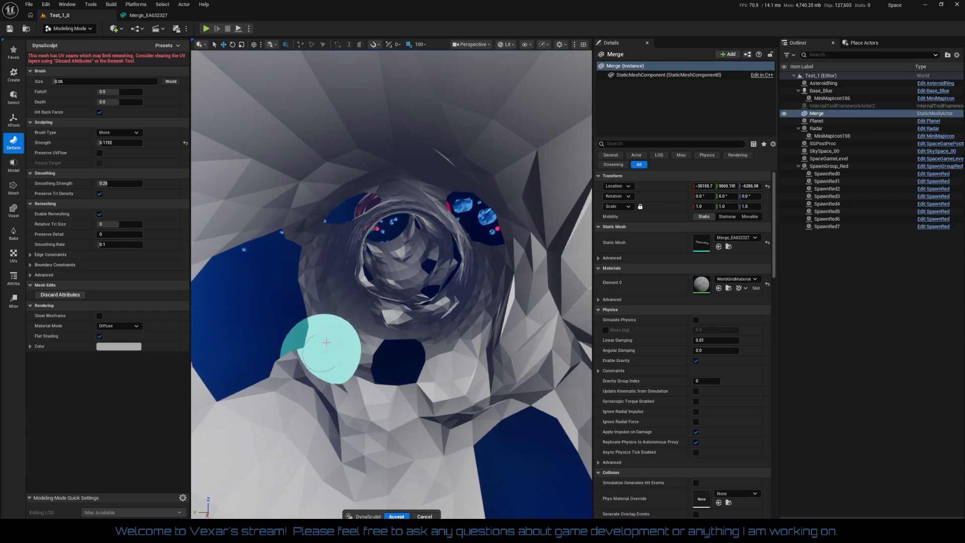
{"action": "mouse_move", "coordinate": [311, 276]}
{"action": "left_mouse_down"}
{"action": "mouse_move", "coordinate": [266, 146]}
{"action": "mouse_move", "coordinate": [359, 95]}
{"action": "mouse_move", "coordinate": [402, 170]}
{"action": "mouse_move", "coordinate": [460, 233]}
{"action": "mouse_move", "coordinate": [407, 196]}
{"action": "mouse_move", "coordinate": [415, 308]}
{"action": "mouse_move", "coordinate": [520, 270]}
{"action": "mouse_move", "coordinate": [513, 284]}
{"action": "mouse_move", "coordinate": [478, 236]}
{"action": "left_mouse_up"}
{"action": "mouse_move", "coordinate": [315, 382]}
{"action": "left_mouse_down"}
{"action": "mouse_move", "coordinate": [323, 355]}
{"action": "mouse_move", "coordinate": [308, 399]}
{"action": "mouse_move", "coordinate": [323, 341]}
{"action": "mouse_move", "coordinate": [432, 276]}
{"action": "left_mouse_up"}
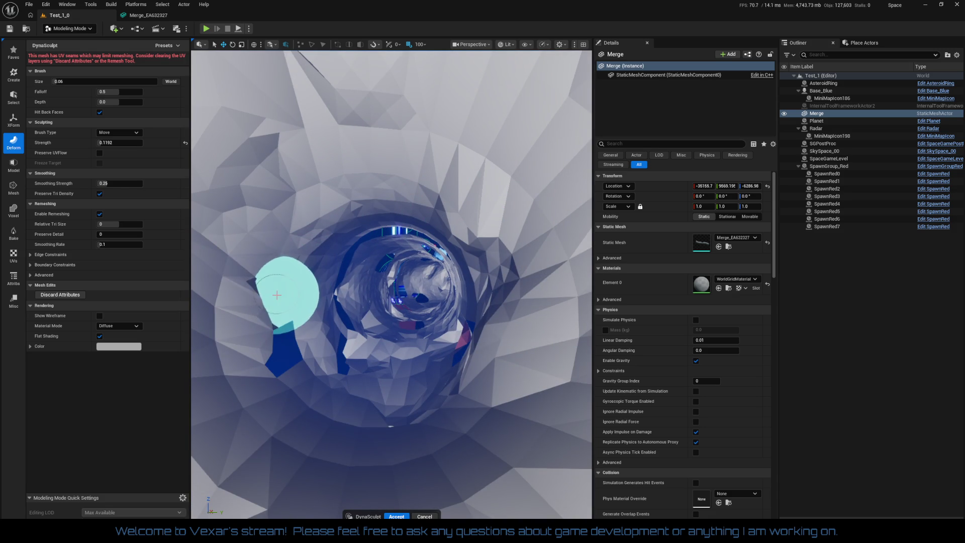
{"action": "mouse_move", "coordinate": [328, 352]}
{"action": "left_mouse_down"}
{"action": "mouse_move", "coordinate": [311, 382]}
{"action": "mouse_move", "coordinate": [334, 397]}
{"action": "left_mouse_up"}
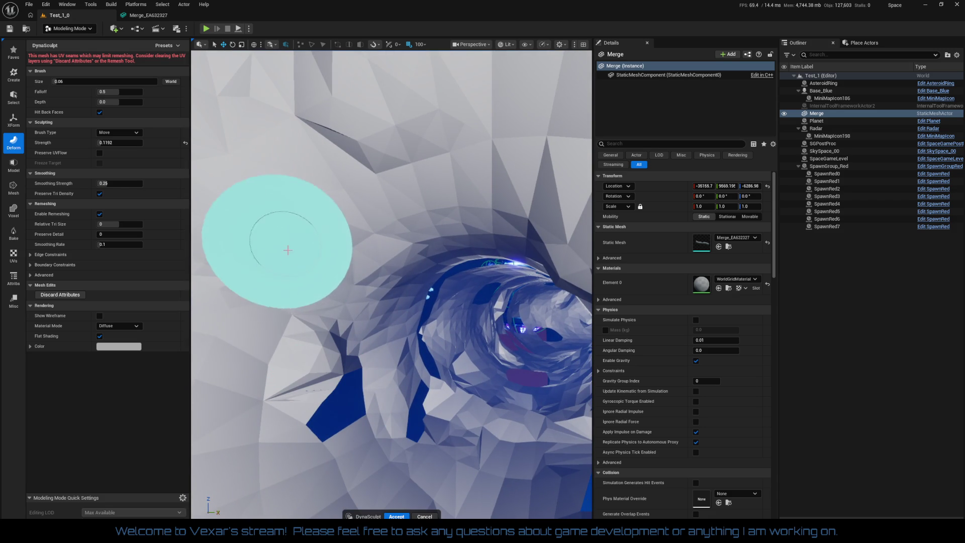
{"action": "mouse_move", "coordinate": [466, 221]}
{"action": "left_mouse_down"}
{"action": "mouse_move", "coordinate": [441, 215]}
{"action": "mouse_move", "coordinate": [474, 319]}
{"action": "mouse_move", "coordinate": [573, 377]}
{"action": "mouse_move", "coordinate": [372, 370]}
{"action": "mouse_move", "coordinate": [451, 369]}
{"action": "mouse_move", "coordinate": [446, 271]}
{"action": "left_mouse_up"}
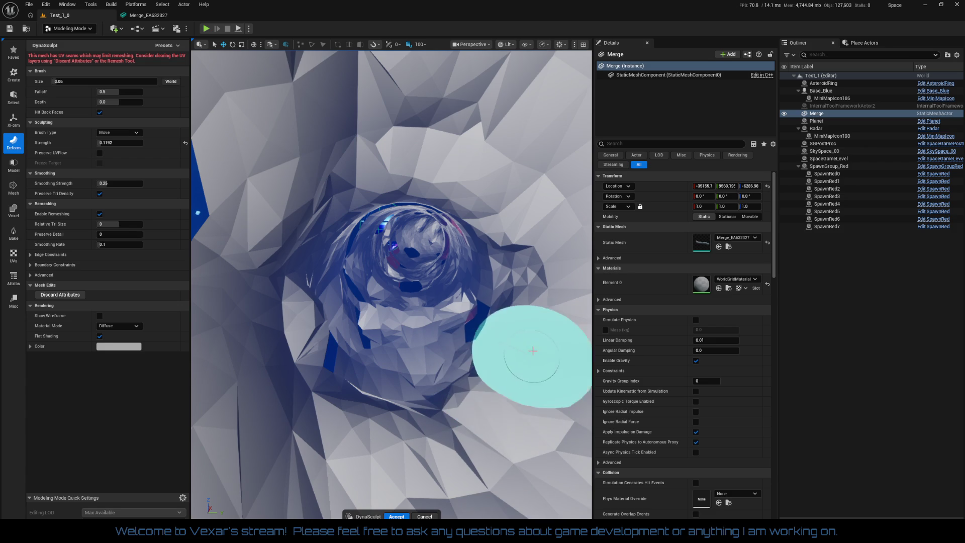
{"action": "left_click_drag", "start_coordinate": [531, 329], "coordinate": [474, 405]}
{"action": "mouse_move", "coordinate": [458, 450]}
{"action": "left_mouse_down"}
{"action": "mouse_move", "coordinate": [422, 392]}
{"action": "mouse_move", "coordinate": [401, 387]}
{"action": "mouse_move", "coordinate": [424, 370]}
{"action": "mouse_move", "coordinate": [418, 389]}
{"action": "mouse_move", "coordinate": [426, 323]}
{"action": "mouse_move", "coordinate": [506, 512]}
{"action": "mouse_move", "coordinate": [286, 280]}
{"action": "left_mouse_up"}
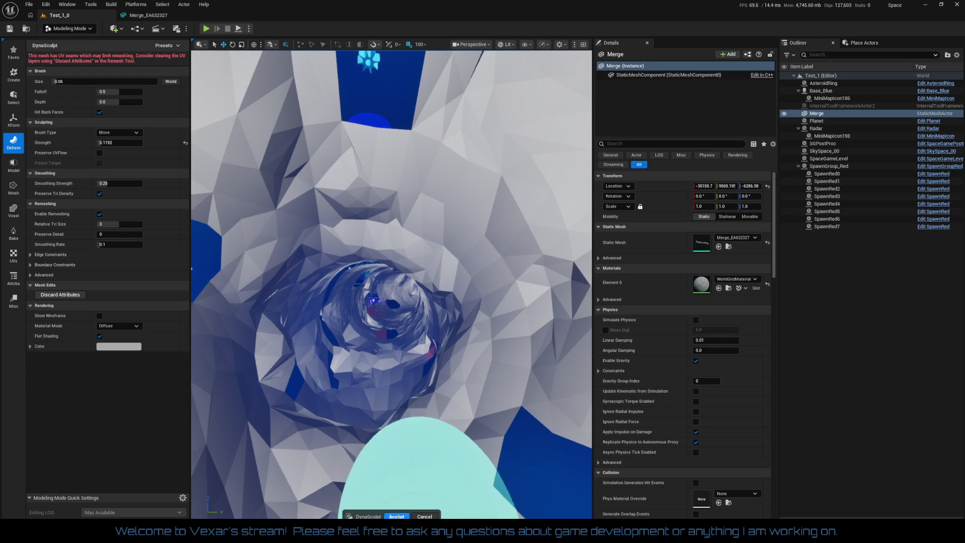
{"action": "left_click", "coordinate": [397, 516]}
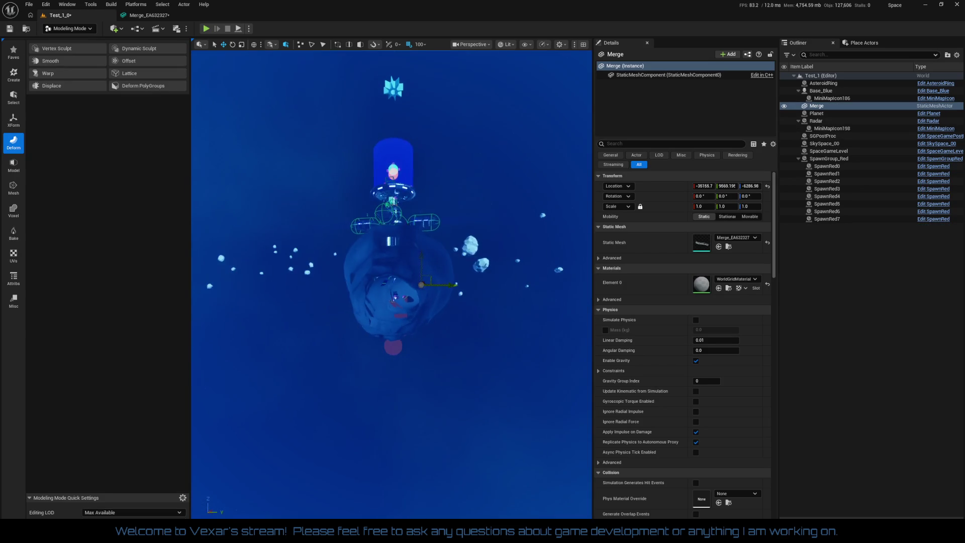
Step: Frame the Merge mesh, check its Merge_EA632327 editor tab, then play-test Test_1_0
{"action": "scroll", "coordinate": [392, 284], "scroll_direction": "down", "scroll_amount": 15}
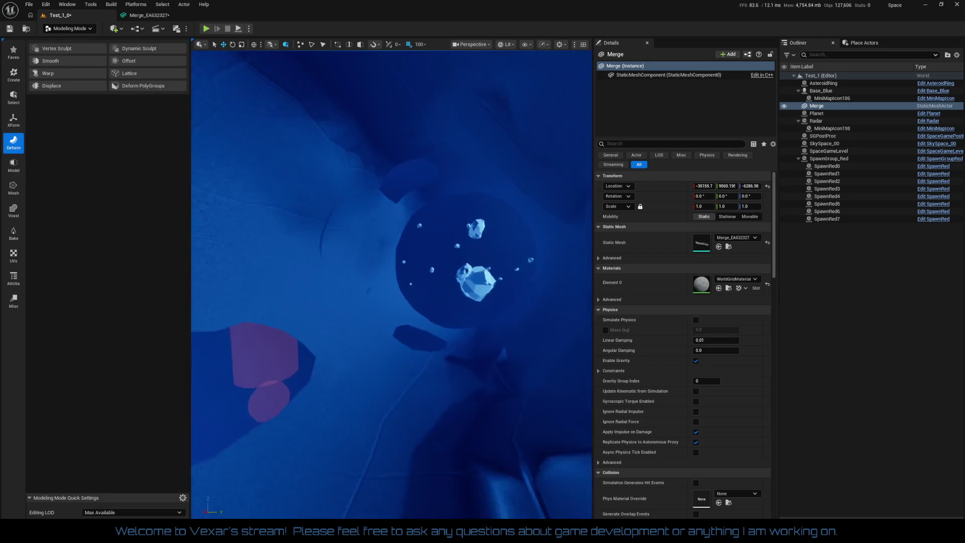
{"action": "key", "text": "f"}
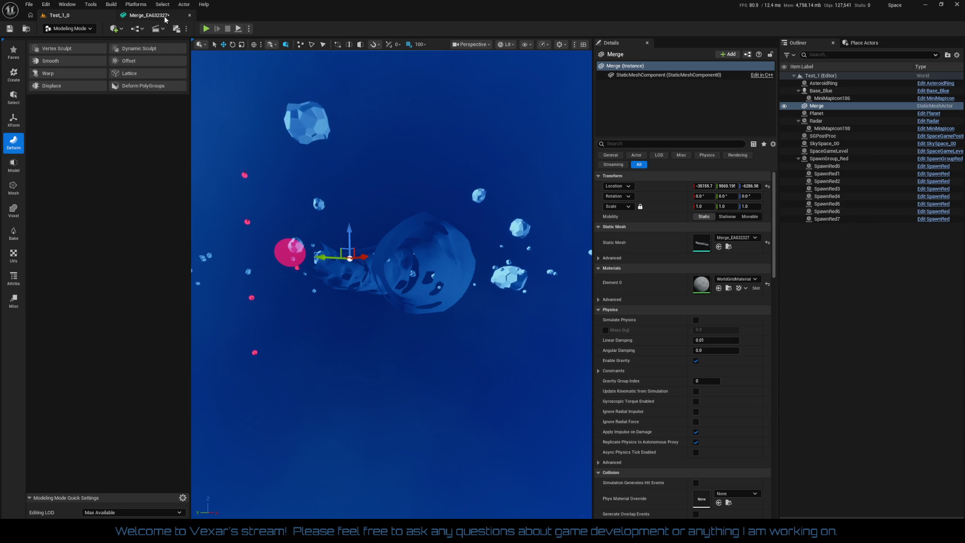
{"action": "left_click", "coordinate": [165, 17]}
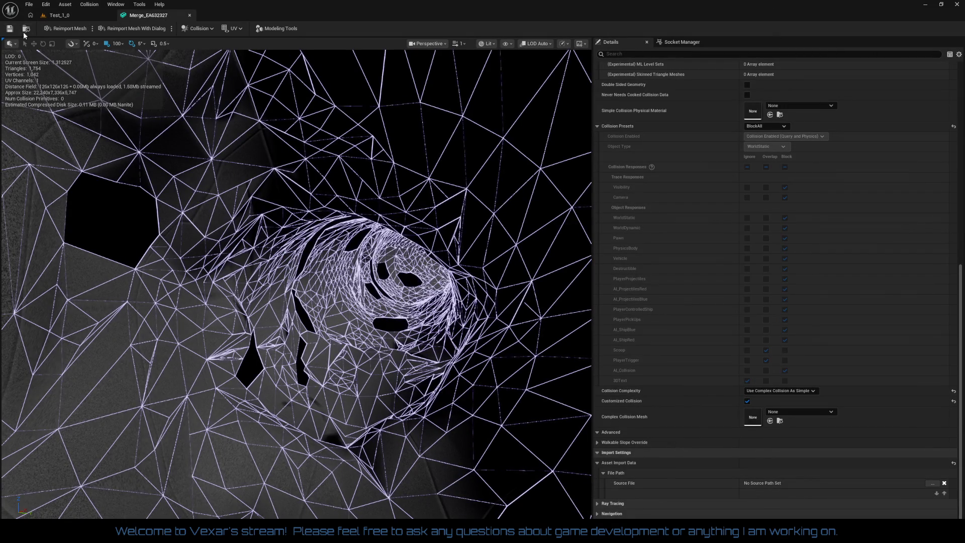
{"action": "left_click", "coordinate": [77, 17]}
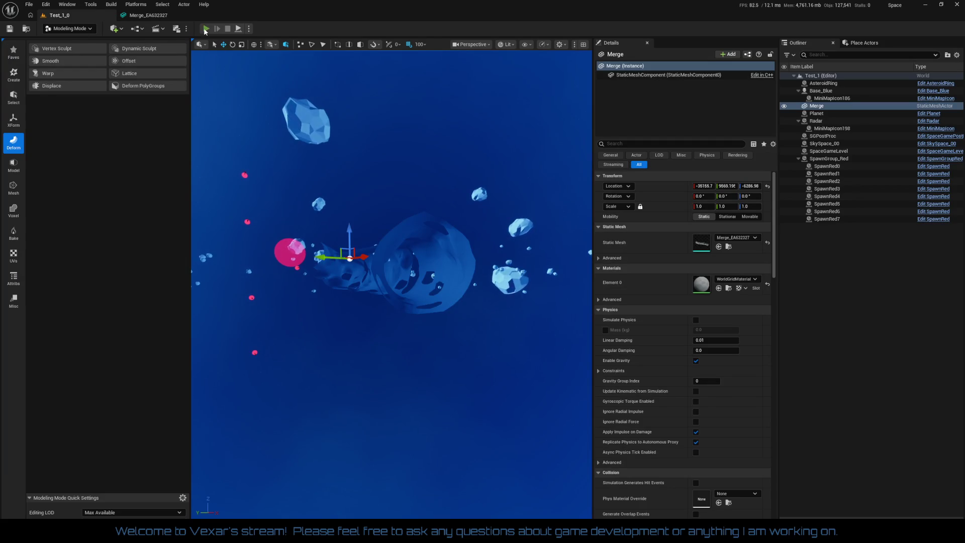
{"action": "left_click", "coordinate": [206, 29]}
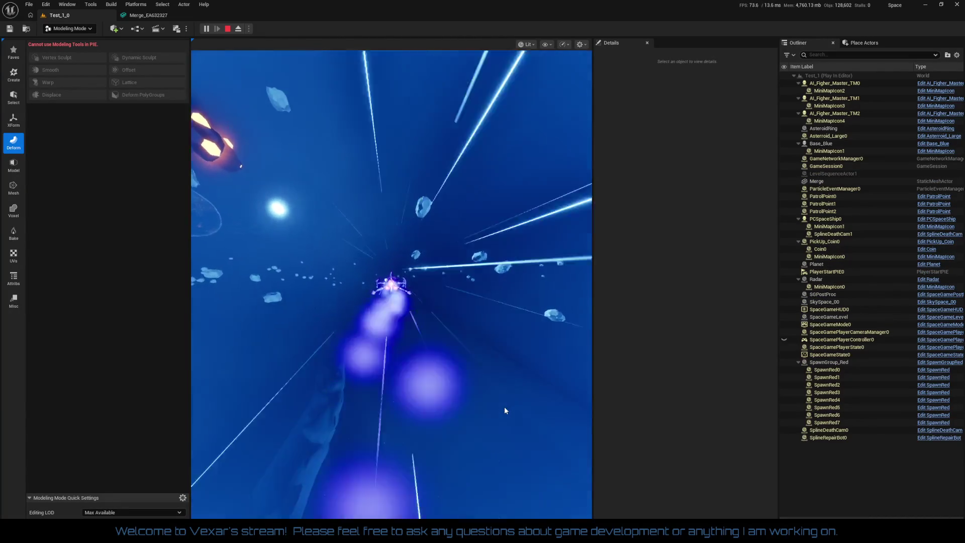
Step: Play the level in the game viewport, then exit Play In Editor with Esc
{"action": "left_click", "coordinate": [504, 411]}
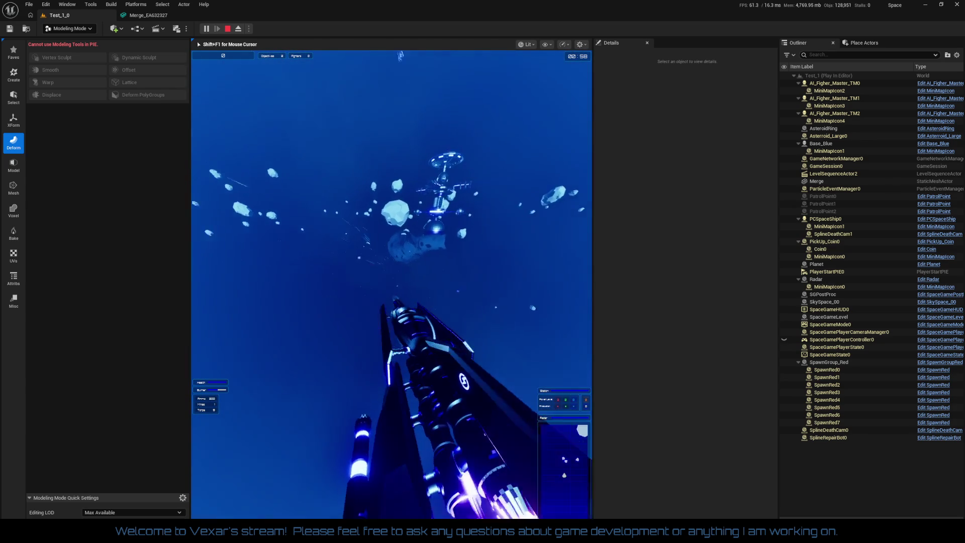
{"action": "key", "text": "Escape"}
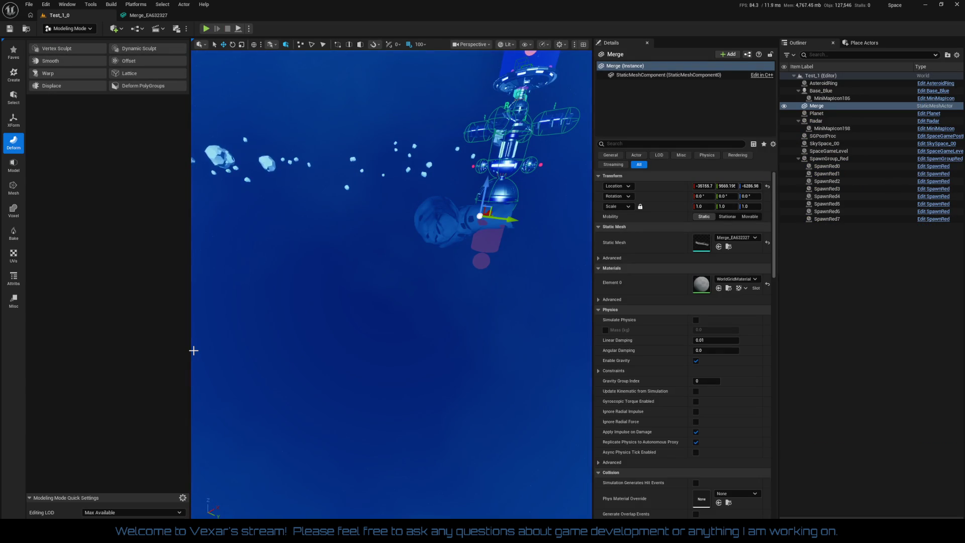
{"action": "mouse_move", "coordinate": [392, 282]}
{"action": "left_mouse_down"}
{"action": "mouse_move", "coordinate": [442, 274]}
{"action": "mouse_move", "coordinate": [425, 208]}
{"action": "mouse_move", "coordinate": [399, 224]}
{"action": "mouse_move", "coordinate": [344, 372]}
{"action": "left_mouse_up"}
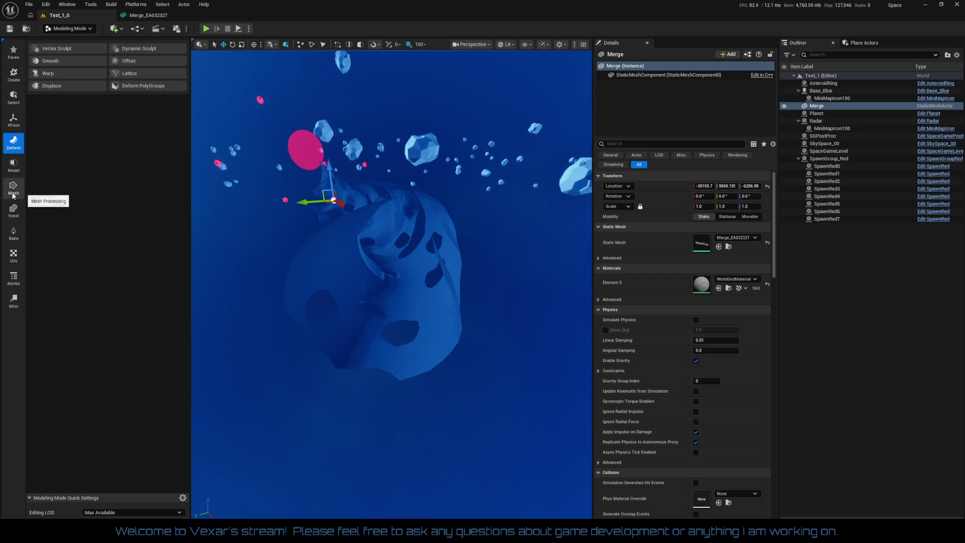
{"action": "left_click", "coordinate": [15, 215]}
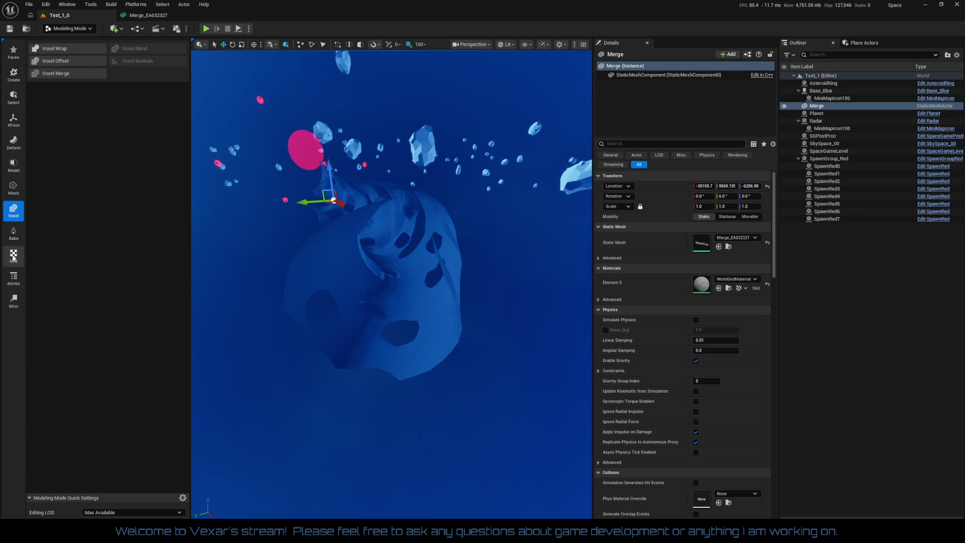
{"action": "left_click", "coordinate": [14, 166]}
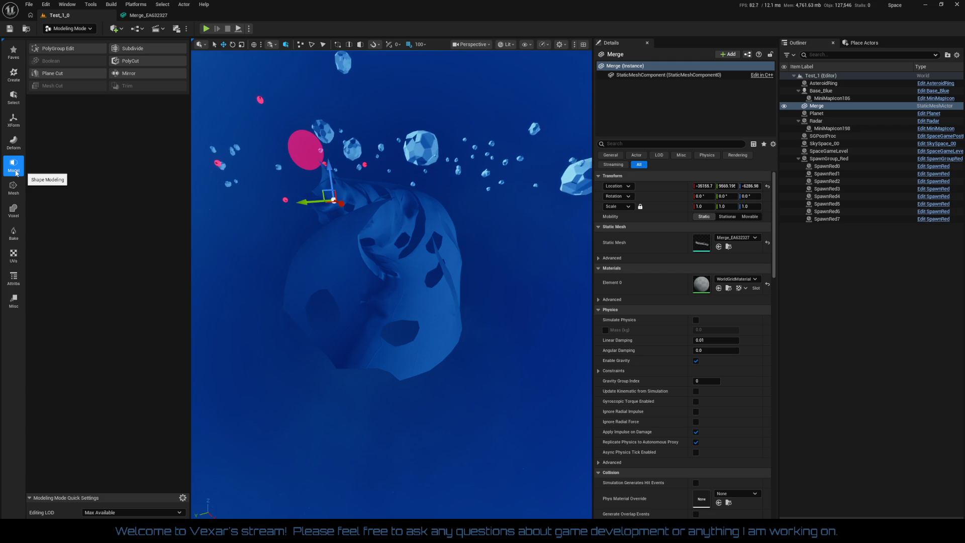
{"action": "left_click", "coordinate": [14, 149]}
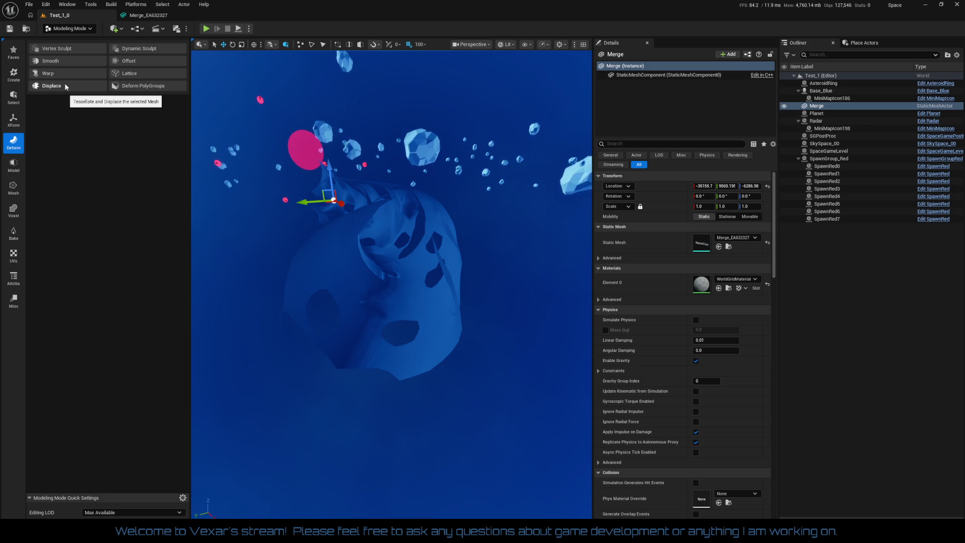
{"action": "left_click", "coordinate": [70, 53]}
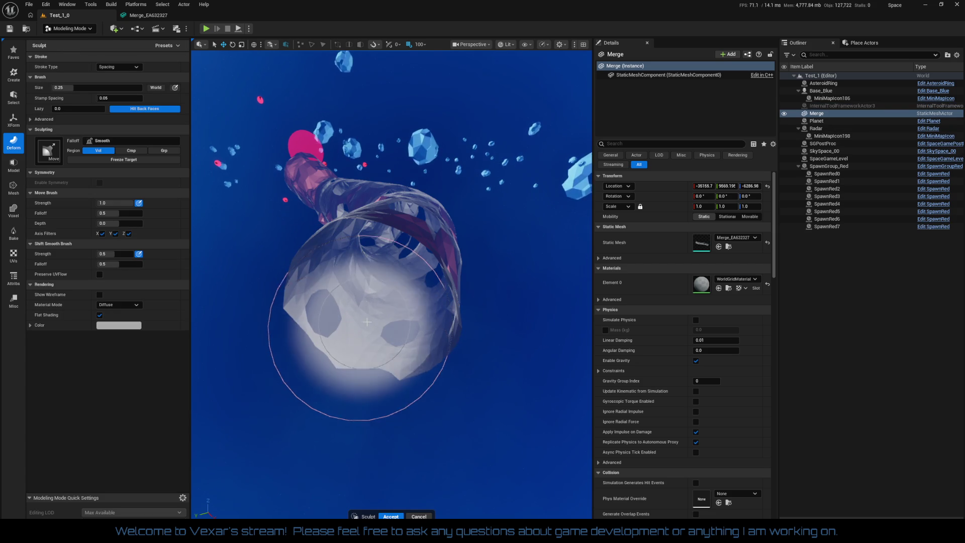
Step: Pull the front cap up-left, then shrink the brush size through 0.18 and 0.14 to 0.12
{"action": "mouse_move", "coordinate": [371, 327]}
{"action": "left_mouse_down"}
{"action": "mouse_move", "coordinate": [347, 319]}
{"action": "mouse_move", "coordinate": [337, 327]}
{"action": "mouse_move", "coordinate": [291, 201]}
{"action": "left_mouse_up"}
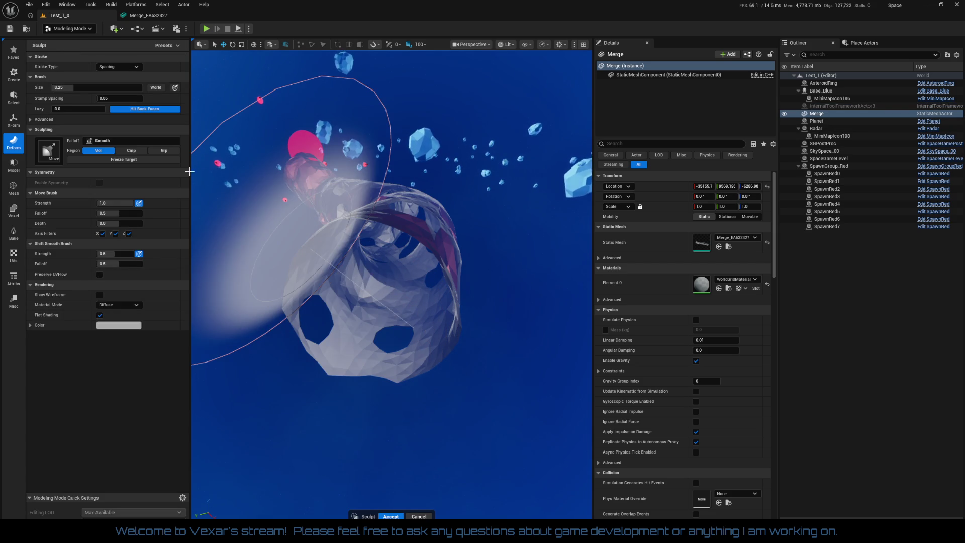
{"action": "left_click", "coordinate": [101, 87]}
{"action": "type", "text": "0.18"}
{"action": "key", "text": "Return"}
{"action": "type", "text": "0.14"}
{"action": "key", "text": "Return"}
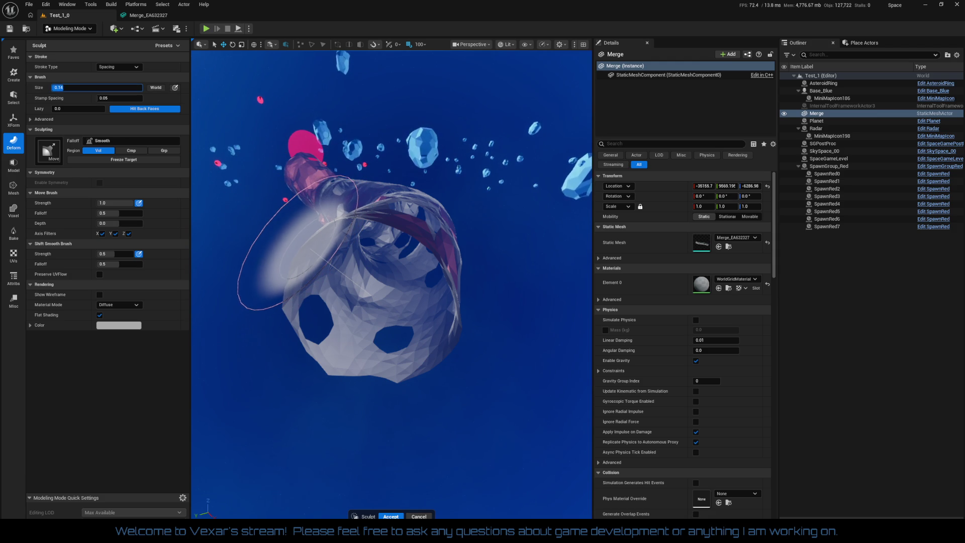
{"action": "type", "text": "0.12"}
{"action": "key", "text": "Return"}
Step: Smear the tunnel interior and pull the mesh's top upward, undoing the last stroke
{"action": "left_click_drag", "start_coordinate": [368, 354], "coordinate": [368, 357]}
{"action": "scroll", "coordinate": [368, 357], "scroll_direction": "up", "scroll_amount": 5}
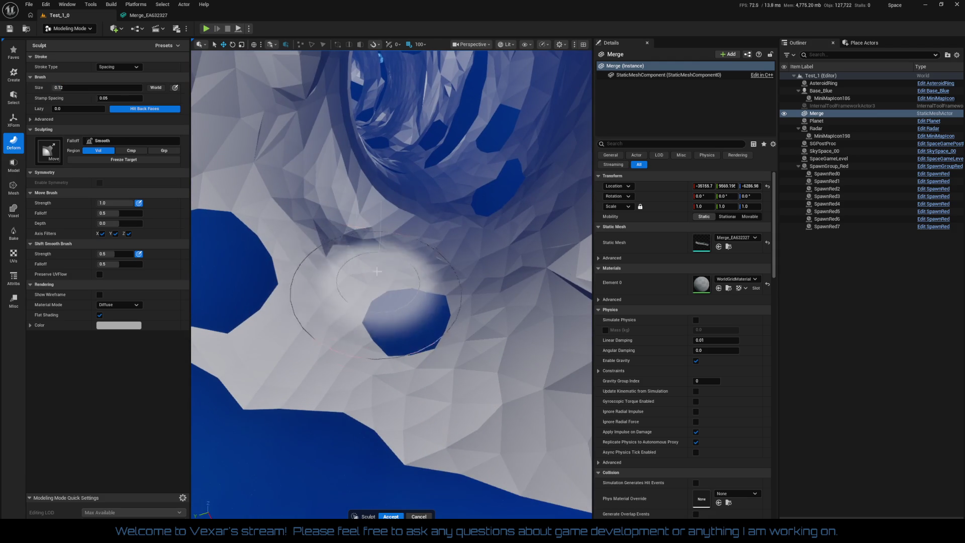
{"action": "mouse_move", "coordinate": [349, 243]}
{"action": "left_mouse_down"}
{"action": "mouse_move", "coordinate": [446, 226]}
{"action": "mouse_move", "coordinate": [431, 316]}
{"action": "mouse_move", "coordinate": [484, 398]}
{"action": "mouse_move", "coordinate": [520, 371]}
{"action": "mouse_move", "coordinate": [321, 417]}
{"action": "mouse_move", "coordinate": [307, 402]}
{"action": "mouse_move", "coordinate": [391, 327]}
{"action": "left_mouse_up"}
{"action": "scroll", "coordinate": [391, 326], "scroll_direction": "down", "scroll_amount": 5}
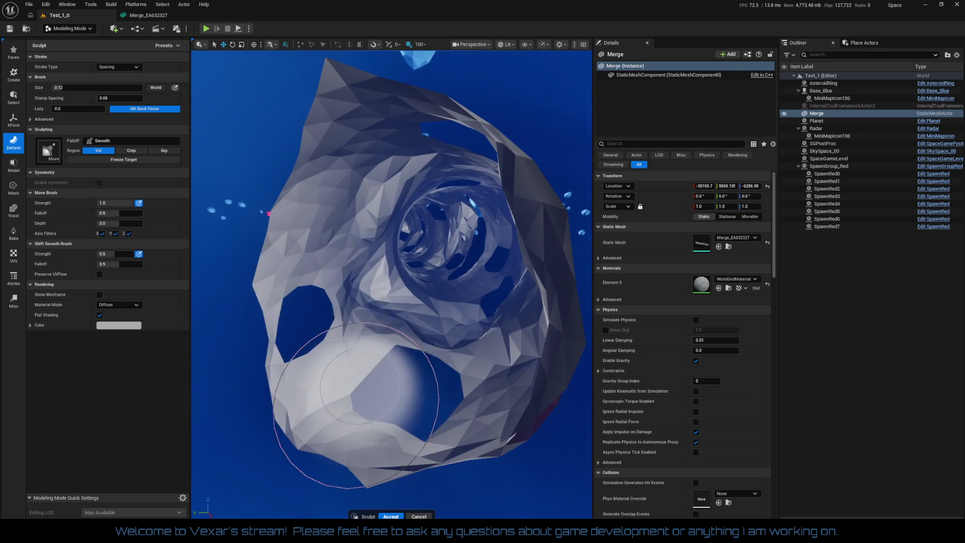
{"action": "left_click_drag", "start_coordinate": [279, 190], "coordinate": [302, 131]}
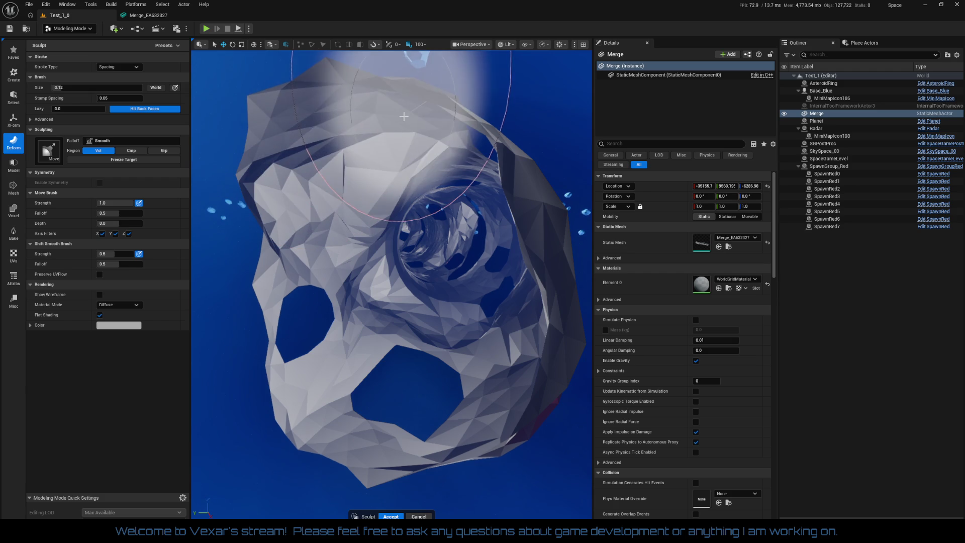
{"action": "left_click_drag", "start_coordinate": [389, 96], "coordinate": [381, 68]}
{"action": "scroll", "coordinate": [382, 68], "scroll_direction": "up", "scroll_amount": 5}
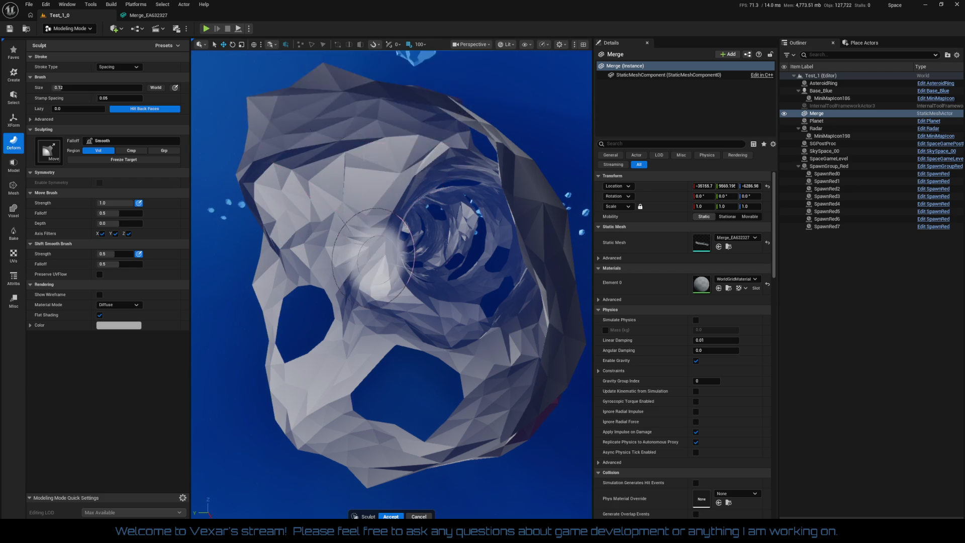
{"action": "scroll", "coordinate": [361, 281], "scroll_direction": "down", "scroll_amount": 5}
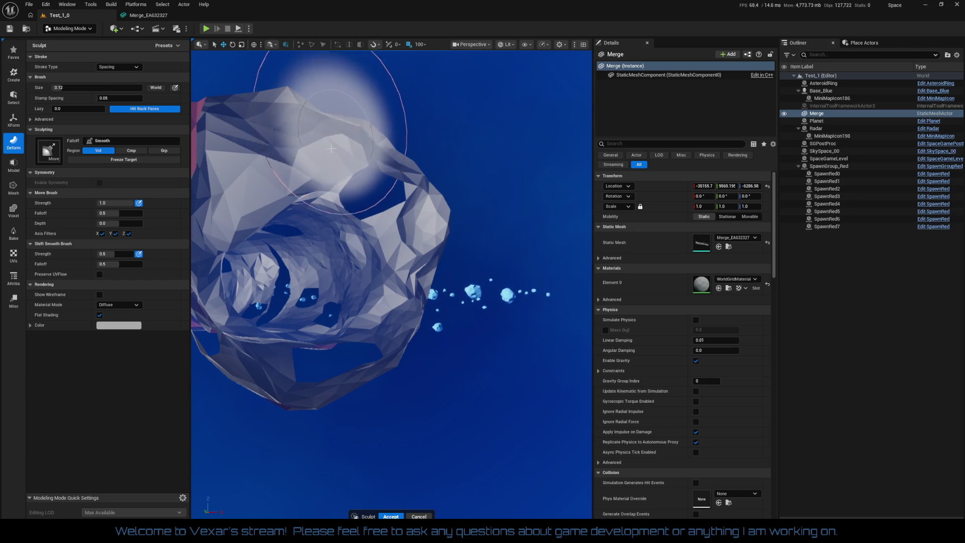
{"action": "mouse_move", "coordinate": [337, 148]}
{"action": "left_mouse_down"}
{"action": "mouse_move", "coordinate": [328, 112]}
{"action": "mouse_move", "coordinate": [287, 106]}
{"action": "left_mouse_up"}
{"action": "mouse_move", "coordinate": [325, 179]}
{"action": "left_mouse_down"}
{"action": "mouse_move", "coordinate": [424, 320]}
{"action": "mouse_move", "coordinate": [400, 317]}
{"action": "mouse_move", "coordinate": [454, 369]}
{"action": "mouse_move", "coordinate": [476, 358]}
{"action": "left_mouse_up"}
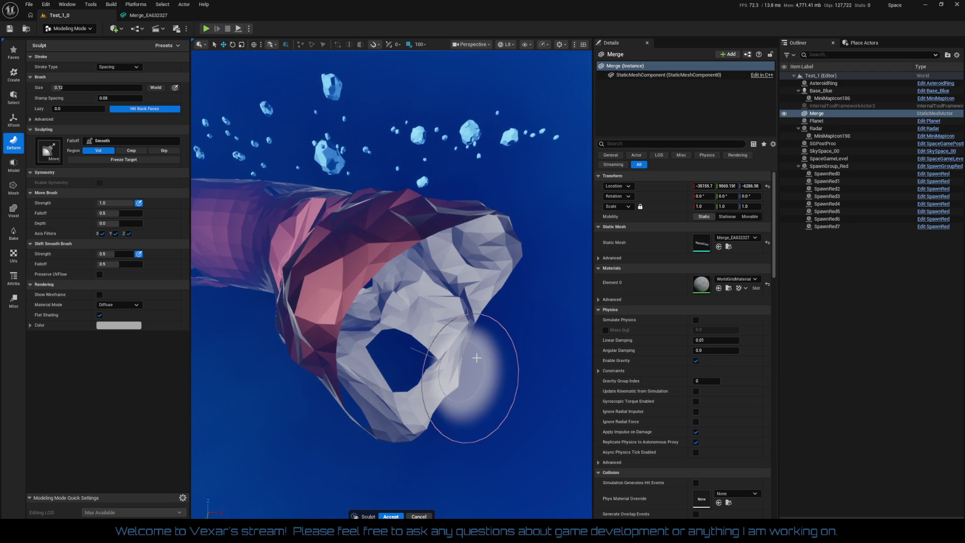
{"action": "key", "text": "ctrl+z"}
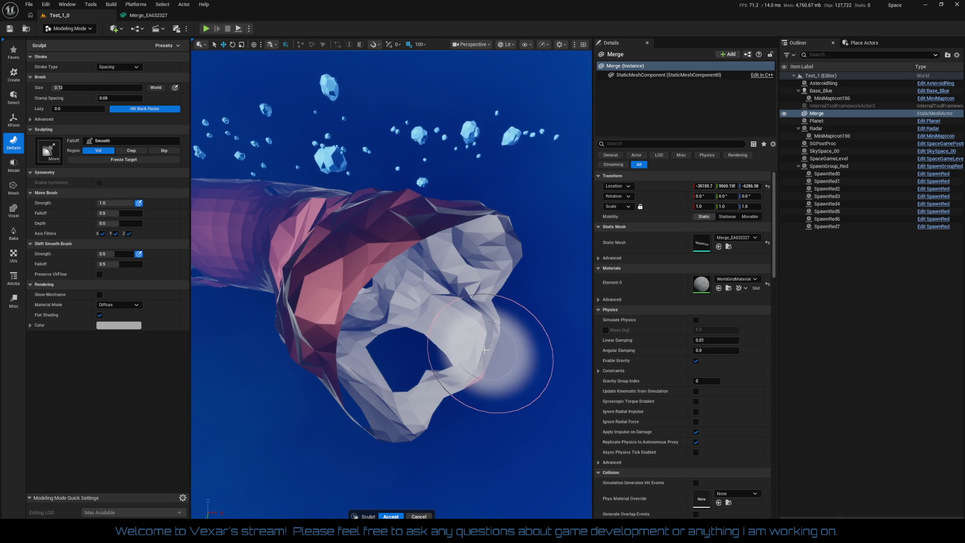
Step: Reshape the pink tube's hole and lower edge
{"action": "mouse_move", "coordinate": [478, 347]}
{"action": "left_mouse_down"}
{"action": "mouse_move", "coordinate": [528, 409]}
{"action": "mouse_move", "coordinate": [470, 366]}
{"action": "mouse_move", "coordinate": [480, 316]}
{"action": "mouse_move", "coordinate": [454, 297]}
{"action": "mouse_move", "coordinate": [390, 363]}
{"action": "left_mouse_up"}
{"action": "scroll", "coordinate": [480, 316], "scroll_direction": "up", "scroll_amount": 5}
{"action": "scroll", "coordinate": [480, 317], "scroll_direction": "down", "scroll_amount": 5}
{"action": "scroll", "coordinate": [480, 317], "scroll_direction": "up", "scroll_amount": 5}
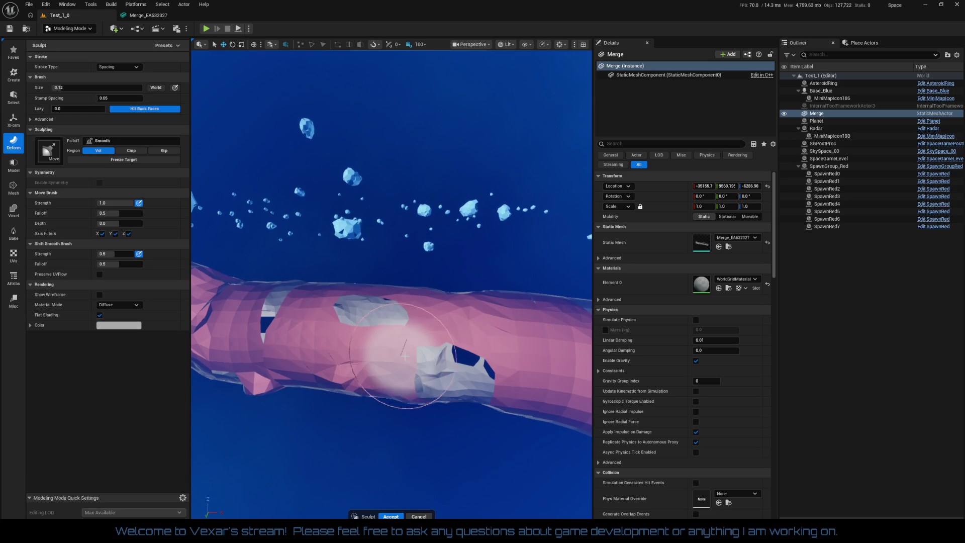
{"action": "mouse_move", "coordinate": [453, 382]}
{"action": "left_mouse_down"}
{"action": "mouse_move", "coordinate": [429, 308]}
{"action": "mouse_move", "coordinate": [448, 387]}
{"action": "mouse_move", "coordinate": [354, 423]}
{"action": "left_mouse_up"}
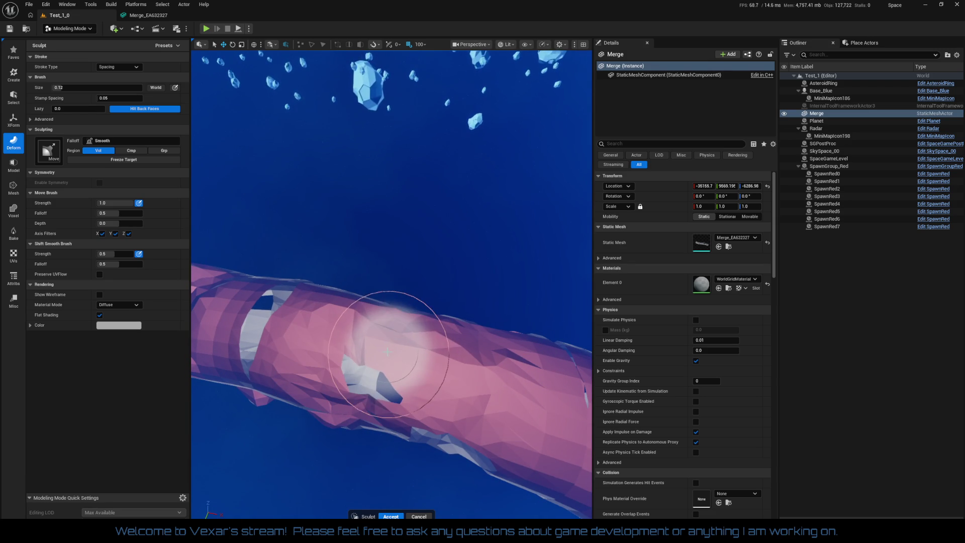
{"action": "mouse_move", "coordinate": [388, 358]}
{"action": "left_mouse_down"}
{"action": "mouse_move", "coordinate": [431, 388]}
{"action": "mouse_move", "coordinate": [409, 394]}
{"action": "mouse_move", "coordinate": [430, 302]}
{"action": "mouse_move", "coordinate": [410, 269]}
{"action": "mouse_move", "coordinate": [257, 163]}
{"action": "mouse_move", "coordinate": [252, 199]}
{"action": "mouse_move", "coordinate": [403, 450]}
{"action": "left_mouse_up"}
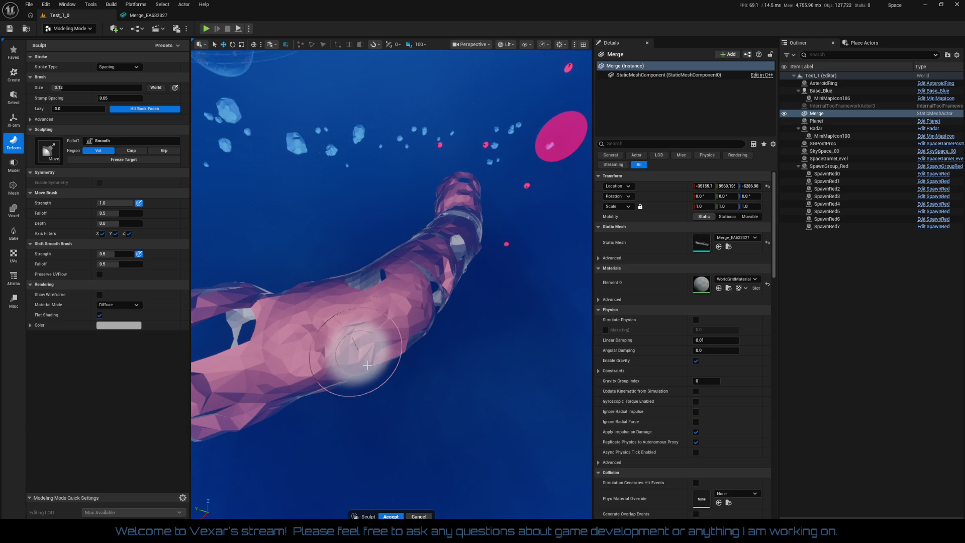
{"action": "scroll", "coordinate": [357, 314], "scroll_direction": "up", "scroll_amount": 2}
{"action": "left_click_drag", "start_coordinate": [357, 314], "coordinate": [424, 398]}
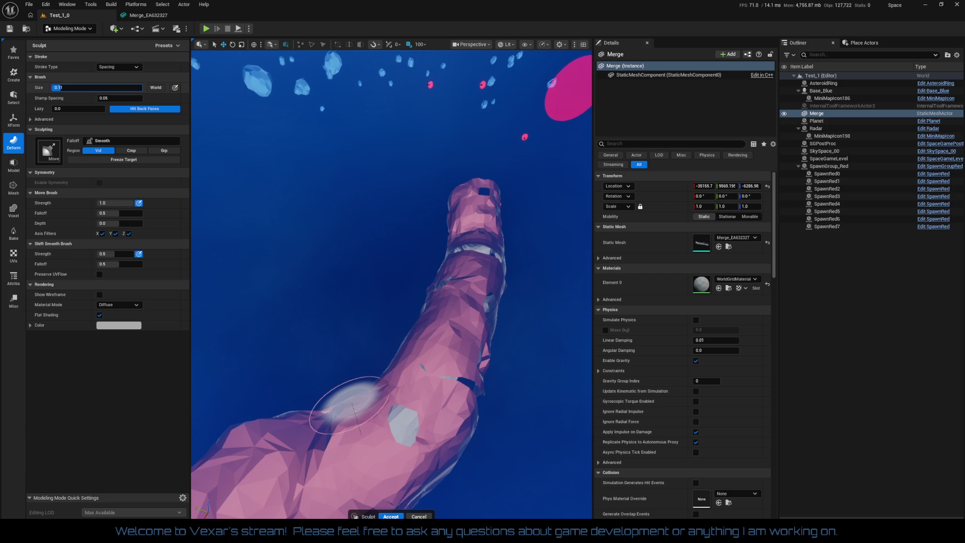
Step: Set brush size 0.09, Move strength about 0.79 and smoothing strength about 0.27
{"action": "key", "text": "bracketleft"}
{"action": "key", "text": "bracketleft"}
{"action": "key", "text": "Return"}
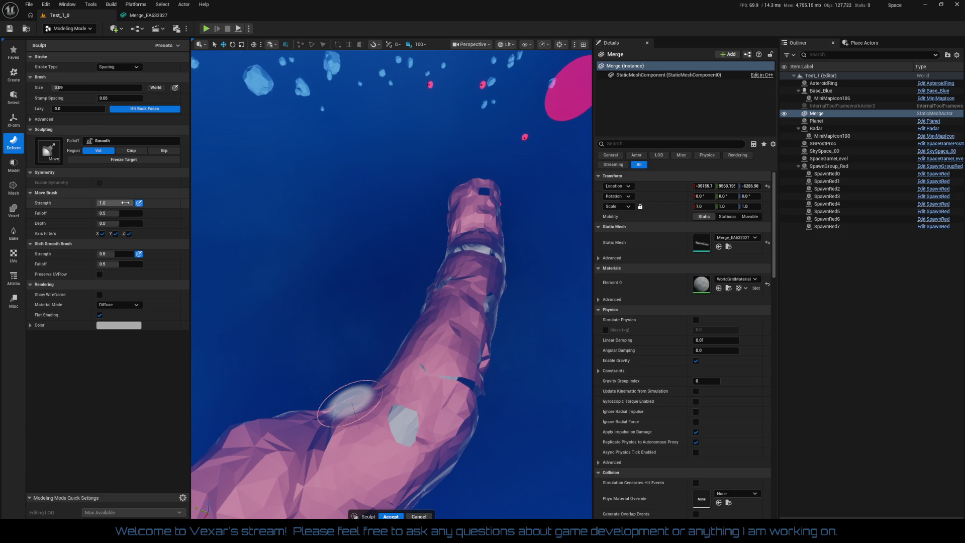
{"action": "left_click_drag", "start_coordinate": [116, 203], "coordinate": [109, 203]}
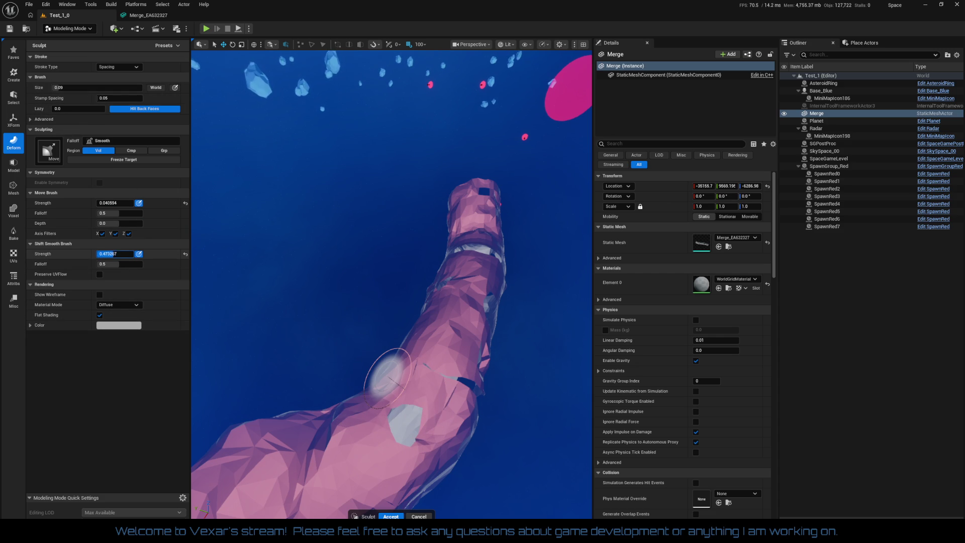
{"action": "left_click_drag", "start_coordinate": [116, 254], "coordinate": [108, 254]}
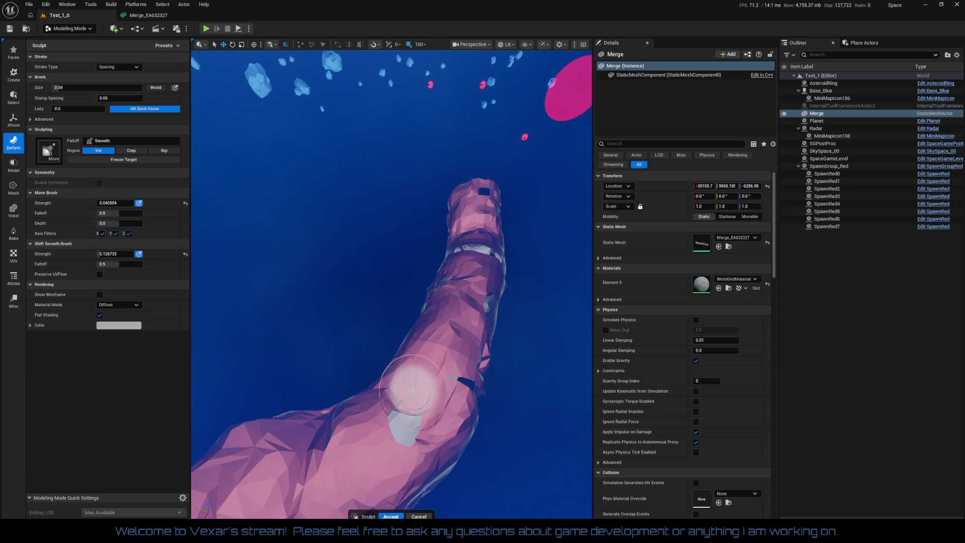
Step: Switch the stroke type to Airbrush and push the tube's surface folds leftward
{"action": "scroll", "coordinate": [422, 374], "scroll_direction": "up", "scroll_amount": 5}
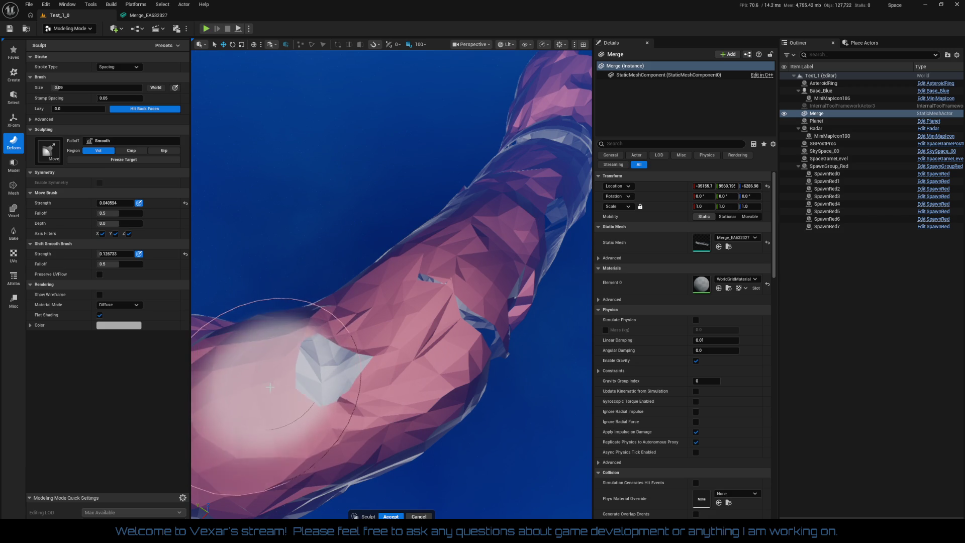
{"action": "scroll", "coordinate": [316, 384], "scroll_direction": "up", "scroll_amount": 3}
{"action": "scroll", "coordinate": [380, 424], "scroll_direction": "down", "scroll_amount": 3}
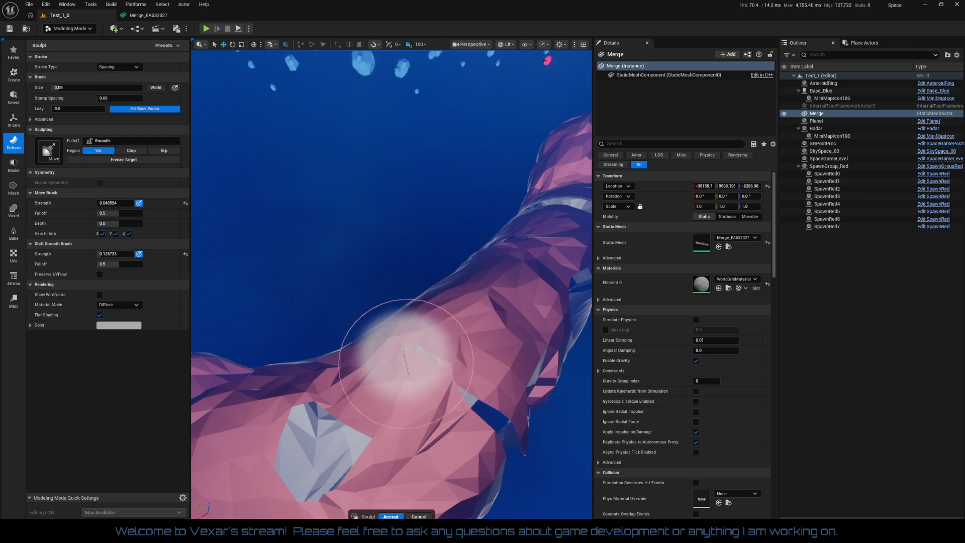
{"action": "scroll", "coordinate": [421, 349], "scroll_direction": "down", "scroll_amount": 5}
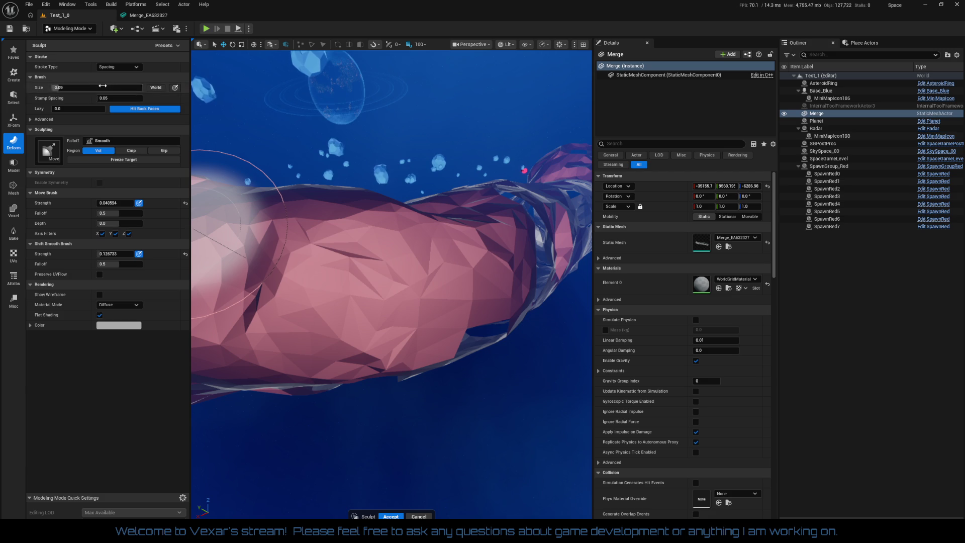
{"action": "left_click", "coordinate": [115, 67]}
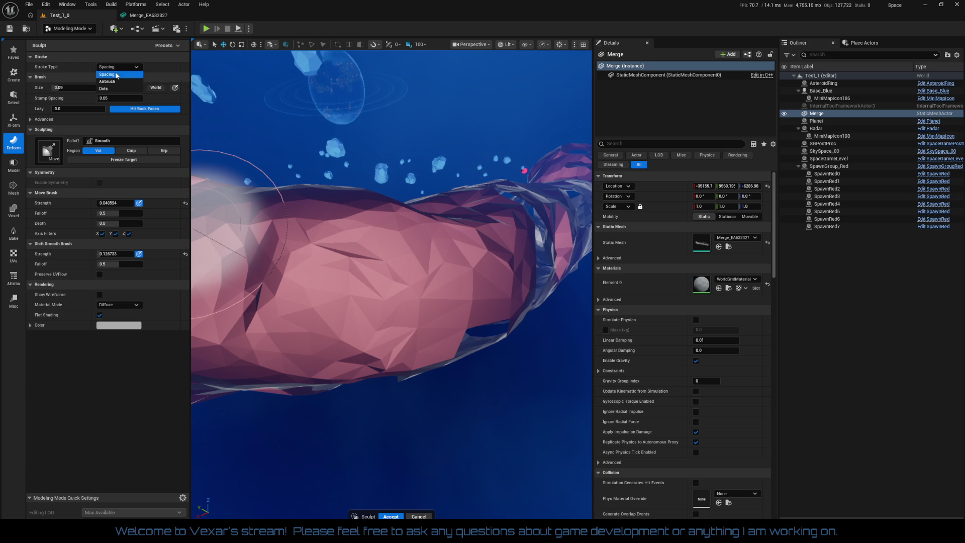
{"action": "left_click", "coordinate": [116, 81]}
{"action": "mouse_move", "coordinate": [452, 291]}
{"action": "left_mouse_down"}
{"action": "mouse_move", "coordinate": [420, 307]}
{"action": "mouse_move", "coordinate": [375, 297]}
{"action": "left_mouse_up"}
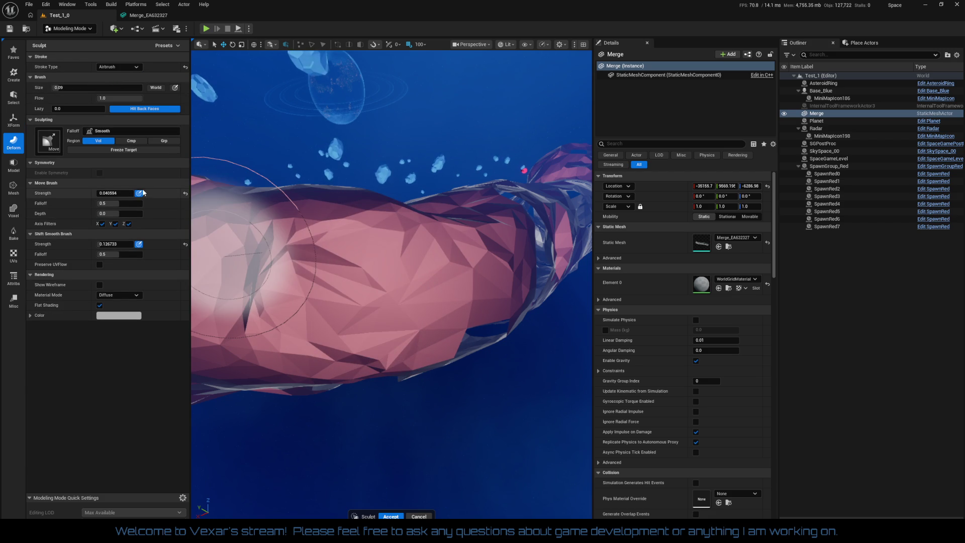
Step: Keep the Smooth falloff and cancel the sculpt session without keeping edits
{"action": "left_click", "coordinate": [123, 132]}
{"action": "left_click", "coordinate": [122, 132]}
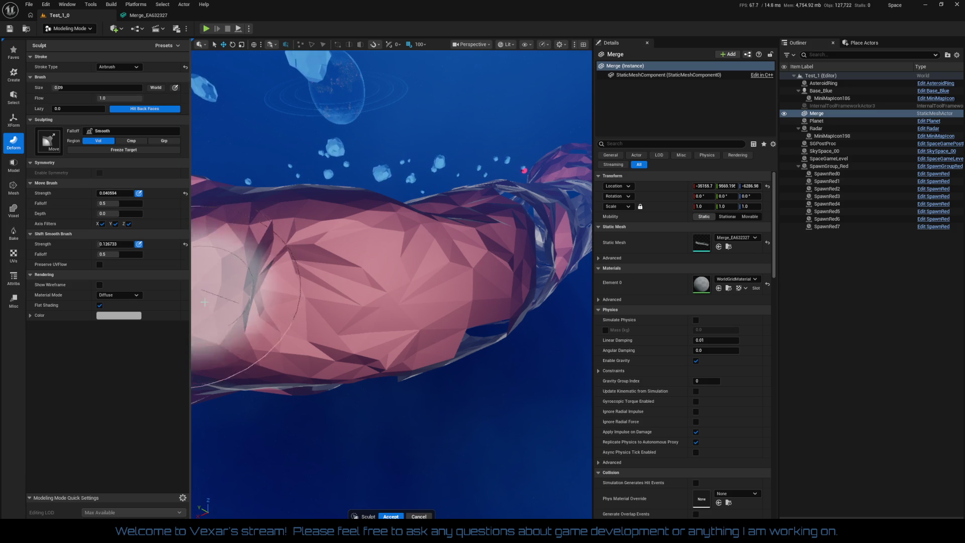
{"action": "left_click", "coordinate": [418, 516]}
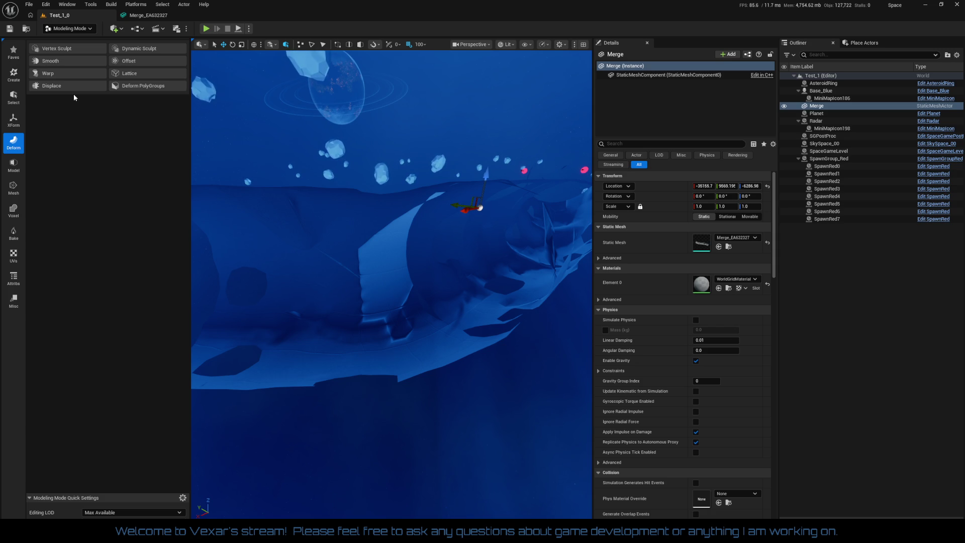
{"action": "left_click", "coordinate": [62, 61]}
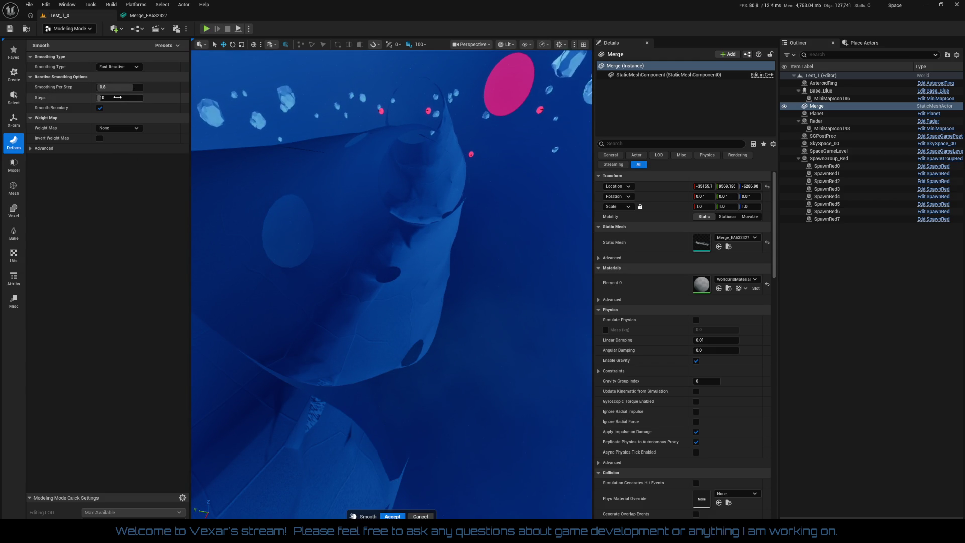
{"action": "left_click_drag", "start_coordinate": [117, 98], "coordinate": [95, 98]}
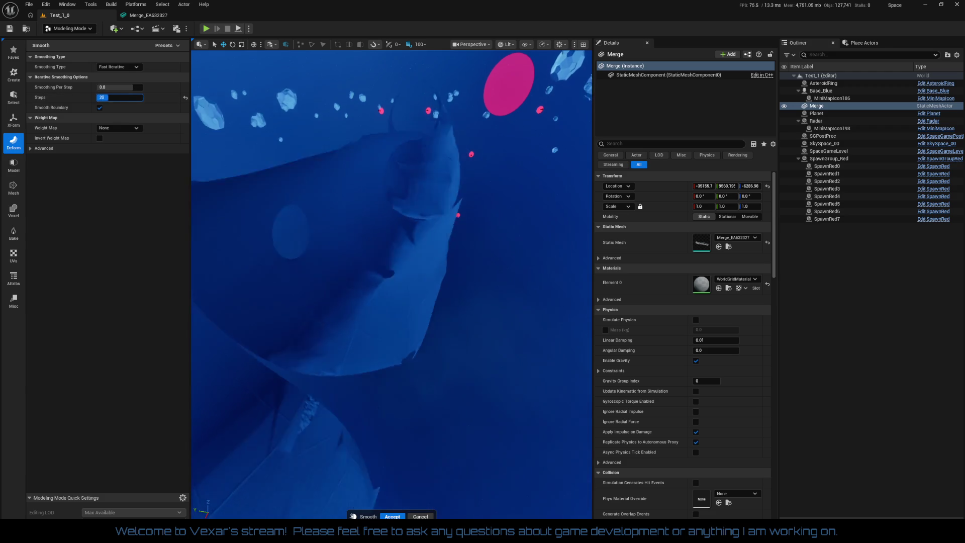
{"action": "left_click_drag", "start_coordinate": [96, 98], "coordinate": [185, 149]}
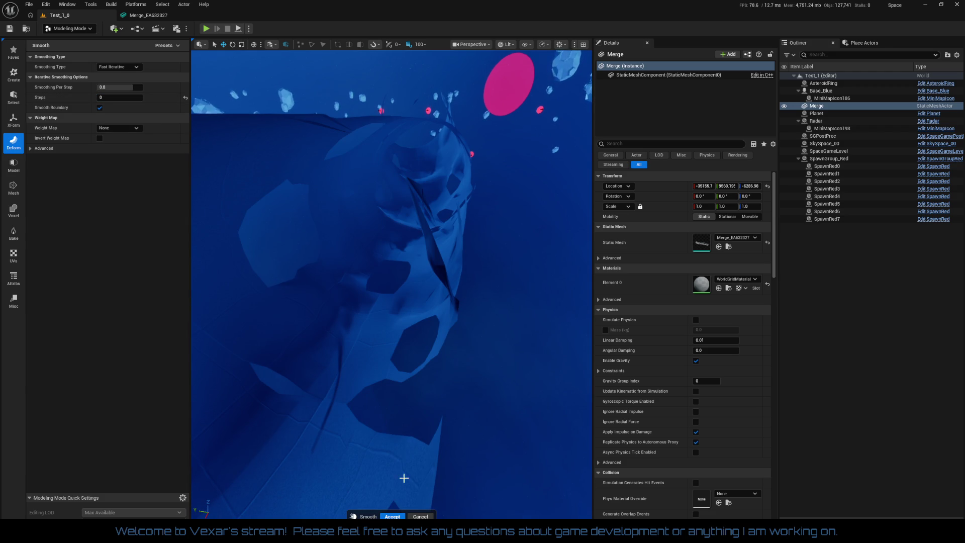
{"action": "left_click", "coordinate": [423, 516]}
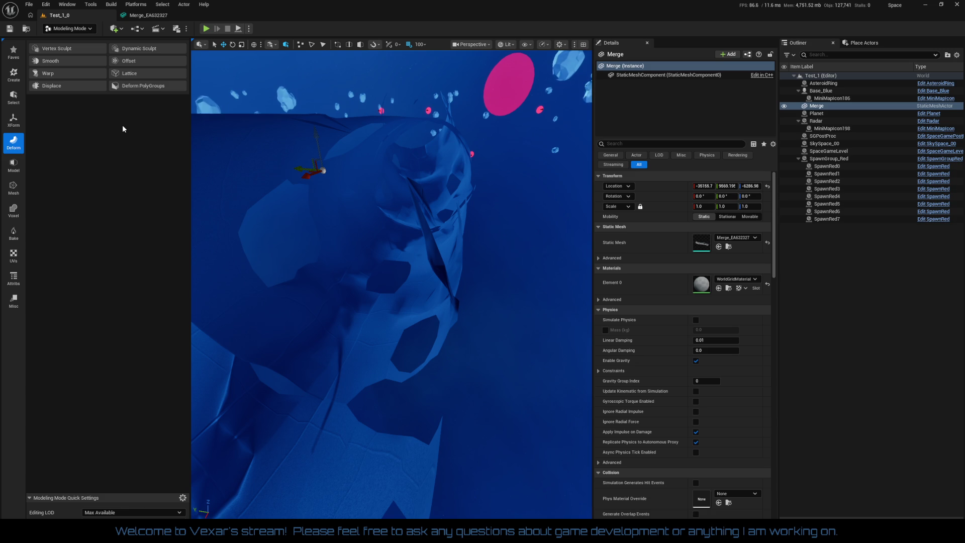
{"action": "left_click", "coordinate": [137, 61]}
{"action": "left_click_drag", "start_coordinate": [319, 317], "coordinate": [319, 277]}
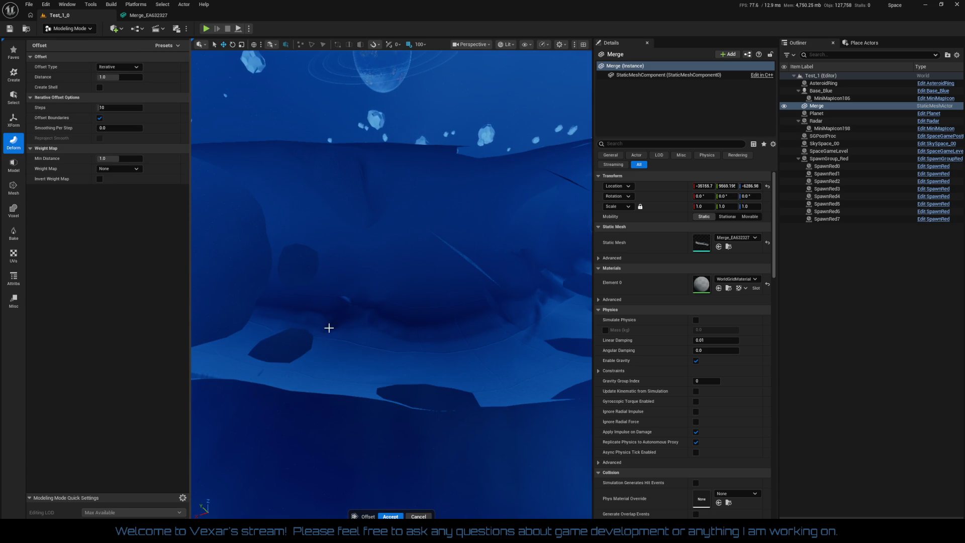
{"action": "left_click", "coordinate": [417, 516]}
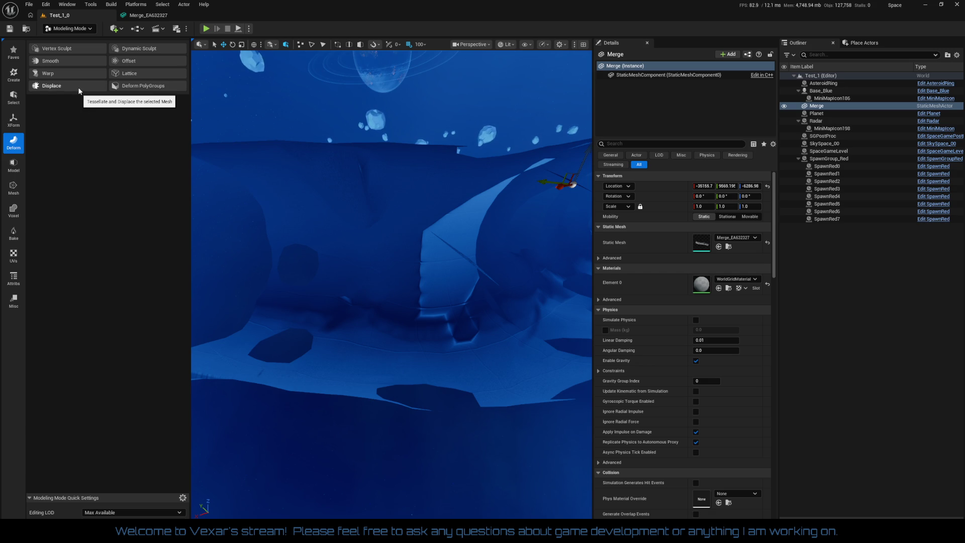
Step: Try a Space Warp bend, moving its origin along the tunnel and turning direction to 140°
{"action": "left_click", "coordinate": [69, 74]}
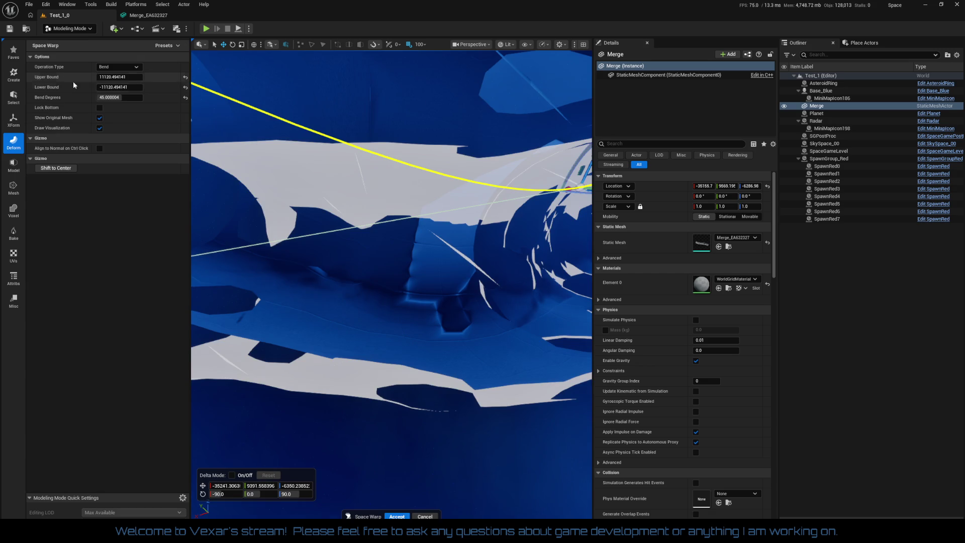
{"action": "scroll", "coordinate": [391, 284], "scroll_direction": "down", "scroll_amount": 10}
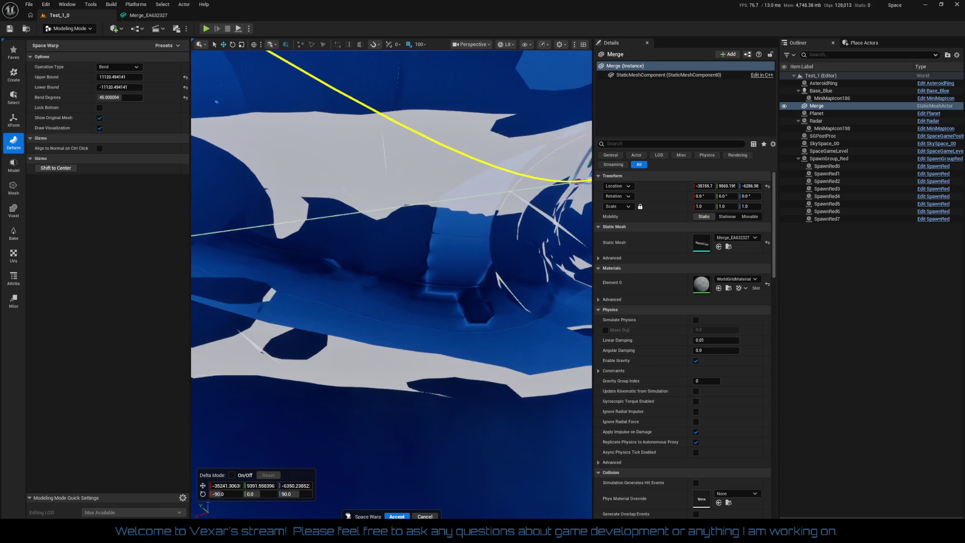
{"action": "scroll", "coordinate": [444, 305], "scroll_direction": "down", "scroll_amount": 4}
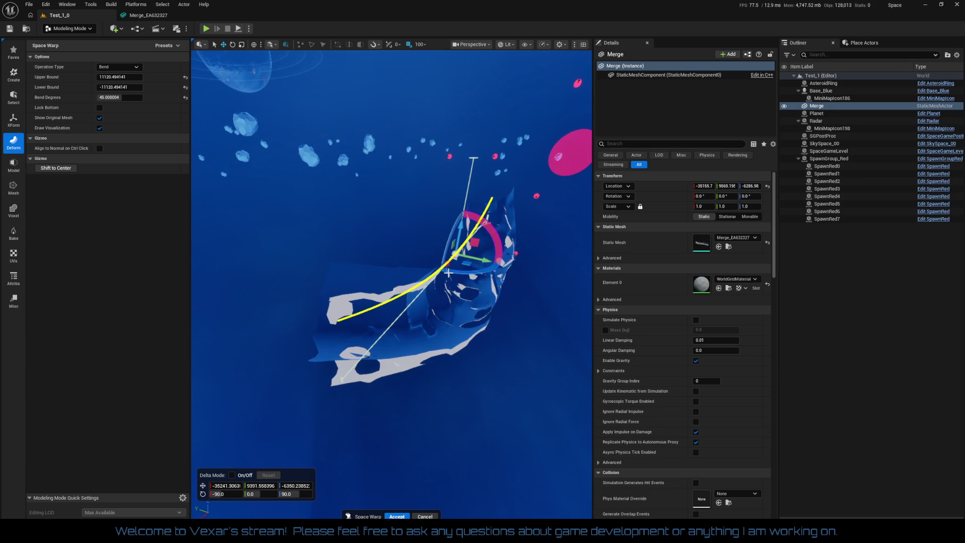
{"action": "left_click_drag", "start_coordinate": [446, 267], "coordinate": [282, 360]}
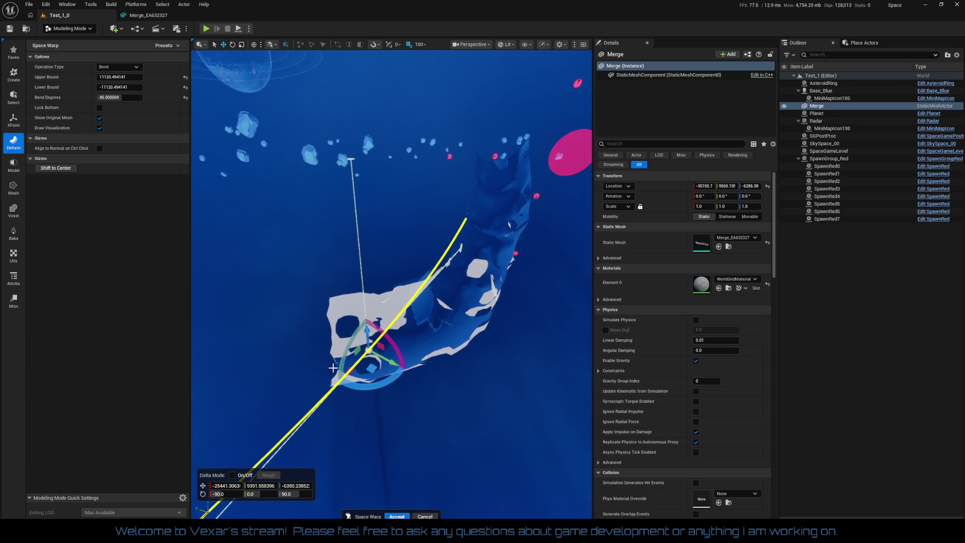
{"action": "left_click_drag", "start_coordinate": [388, 366], "coordinate": [333, 383]}
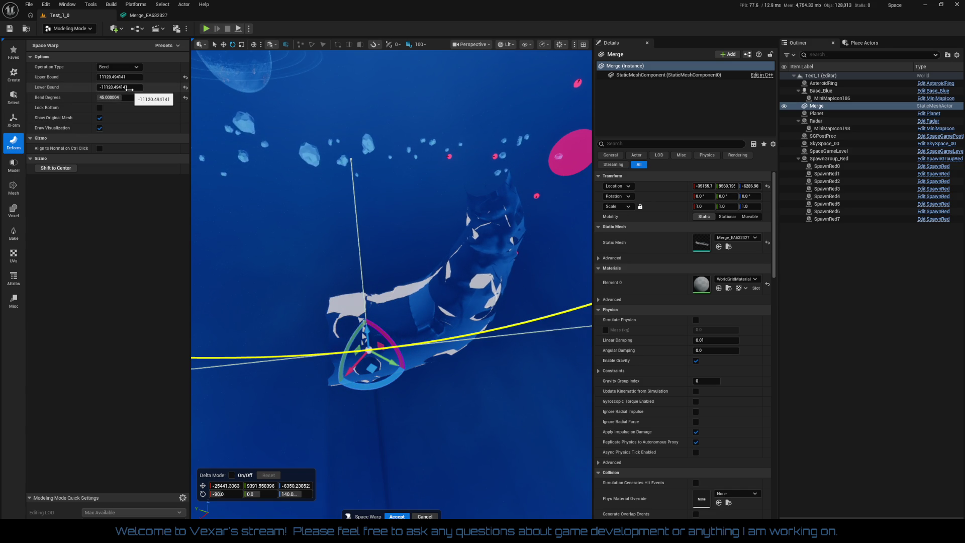
{"action": "mouse_move", "coordinate": [129, 89]}
{"action": "left_mouse_down"}
{"action": "mouse_move", "coordinate": [55, 89]}
{"action": "mouse_move", "coordinate": [128, 75]}
{"action": "mouse_move", "coordinate": [111, 76]}
{"action": "mouse_move", "coordinate": [128, 76]}
{"action": "mouse_move", "coordinate": [120, 87]}
{"action": "mouse_move", "coordinate": [131, 87]}
{"action": "left_mouse_up"}
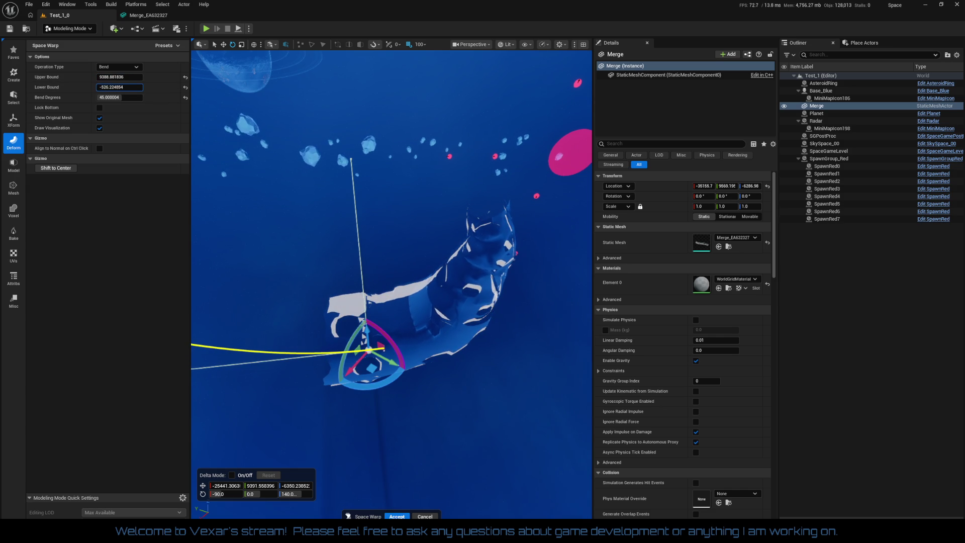
Step: Swing the warp axis to nearly vertical, then cancel the bend
{"action": "left_click_drag", "start_coordinate": [253, 144], "coordinate": [289, 154]}
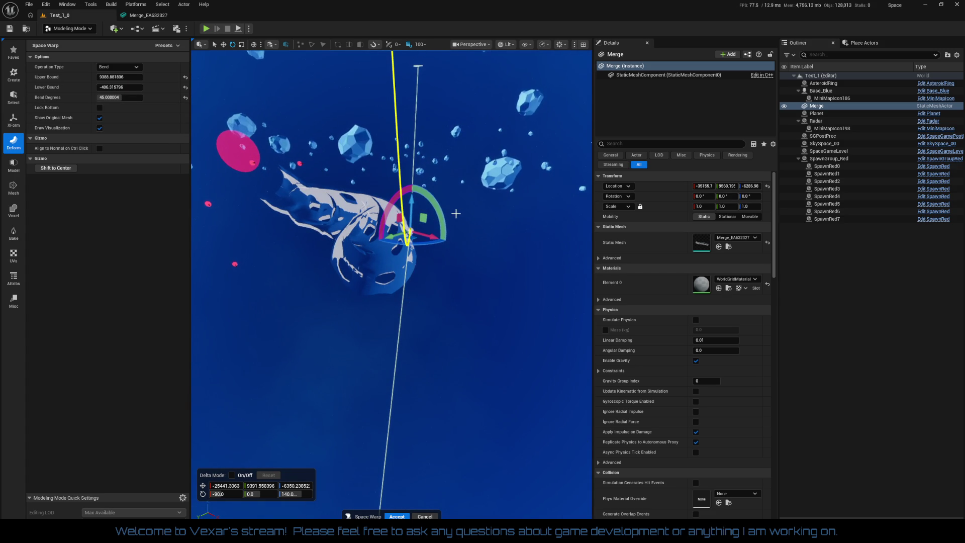
{"action": "left_click_drag", "start_coordinate": [443, 215], "coordinate": [116, 35]}
{"action": "left_click_drag", "start_coordinate": [395, 261], "coordinate": [533, 250]}
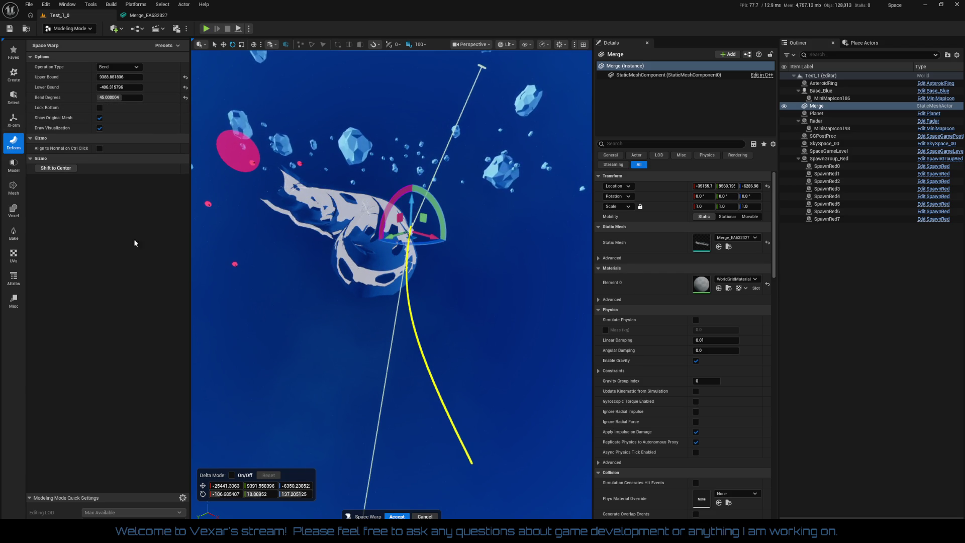
{"action": "left_click", "coordinate": [421, 516]}
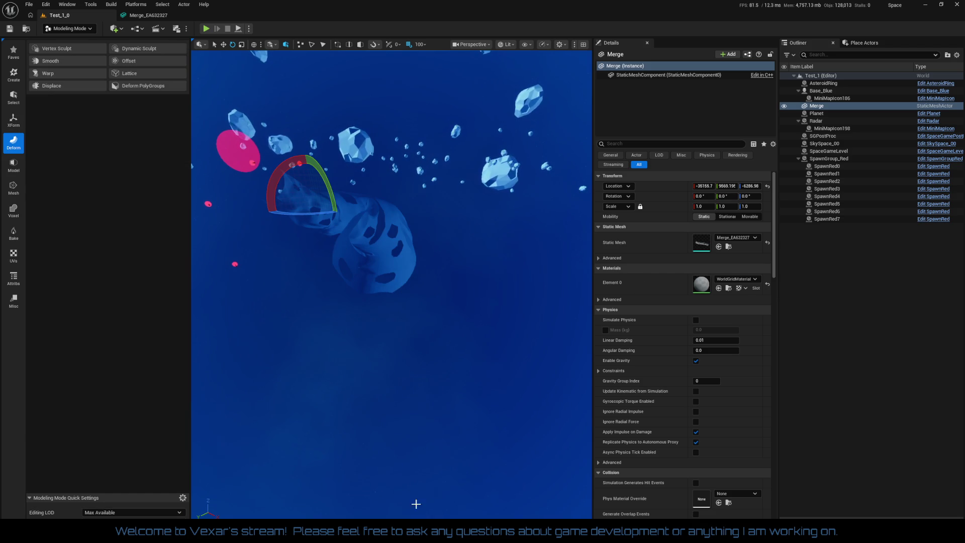
Step: Start a Lattice deformation and box-select the lattice points at the tunnel end
{"action": "left_click", "coordinate": [133, 75]}
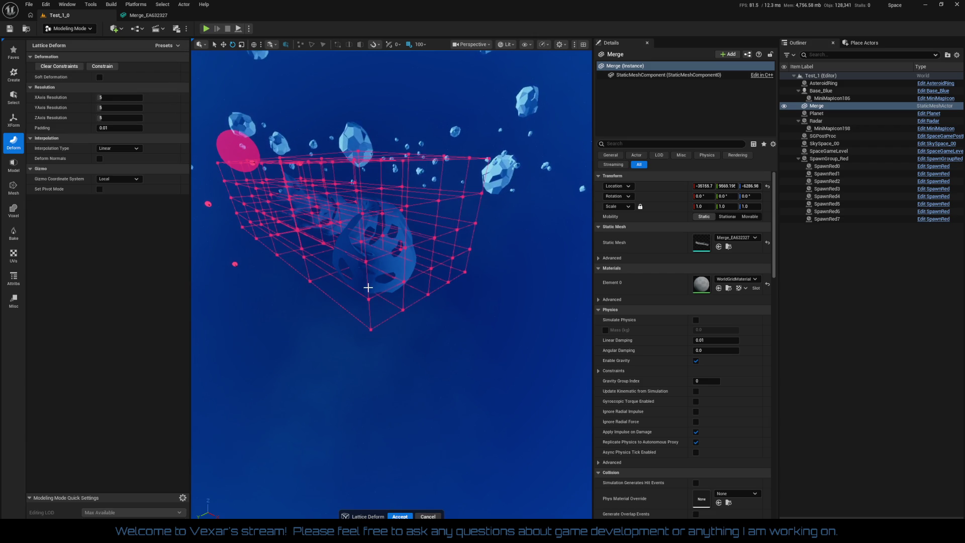
{"action": "left_click_drag", "start_coordinate": [397, 322], "coordinate": [397, 321]}
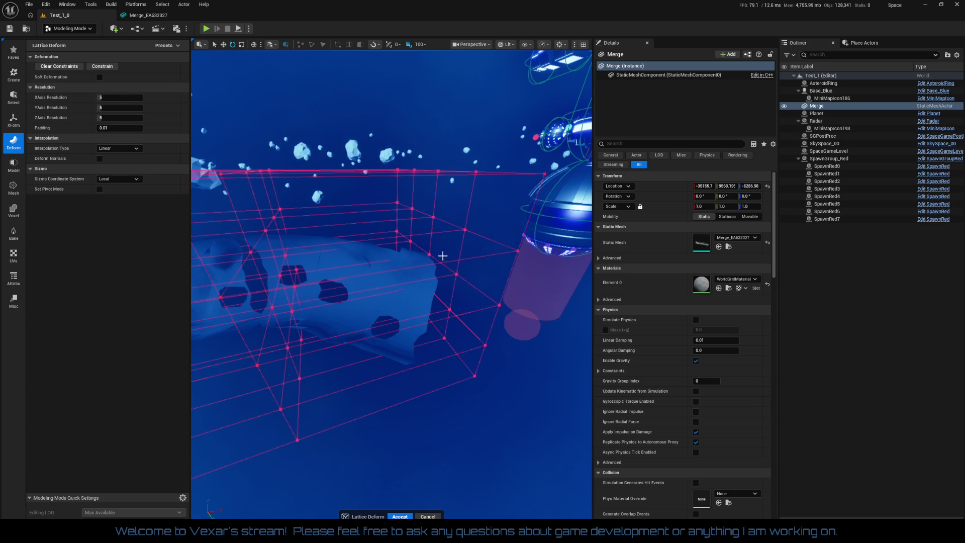
{"action": "mouse_move", "coordinate": [339, 134]}
{"action": "left_mouse_down"}
{"action": "mouse_move", "coordinate": [521, 405]}
{"action": "mouse_move", "coordinate": [559, 445]}
{"action": "left_mouse_up"}
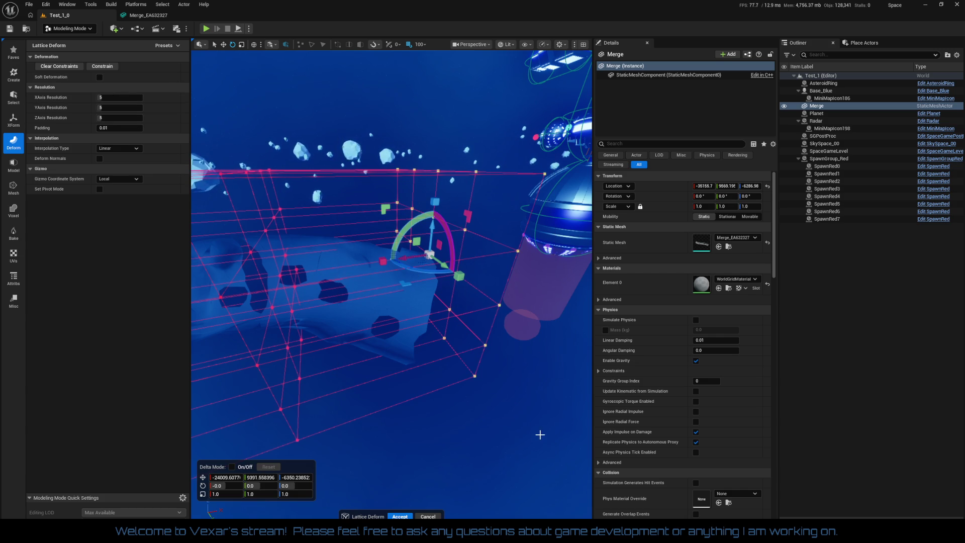
{"action": "left_click", "coordinate": [493, 381]}
{"action": "mouse_move", "coordinate": [349, 112]}
{"action": "left_mouse_down"}
{"action": "mouse_move", "coordinate": [499, 444]}
{"action": "mouse_move", "coordinate": [494, 467]}
{"action": "mouse_move", "coordinate": [452, 432]}
{"action": "mouse_move", "coordinate": [412, 427]}
{"action": "mouse_move", "coordinate": [442, 422]}
{"action": "mouse_move", "coordinate": [461, 267]}
{"action": "mouse_move", "coordinate": [424, 356]}
{"action": "left_mouse_up"}
{"action": "left_click_drag", "start_coordinate": [323, 153], "coordinate": [502, 419]}
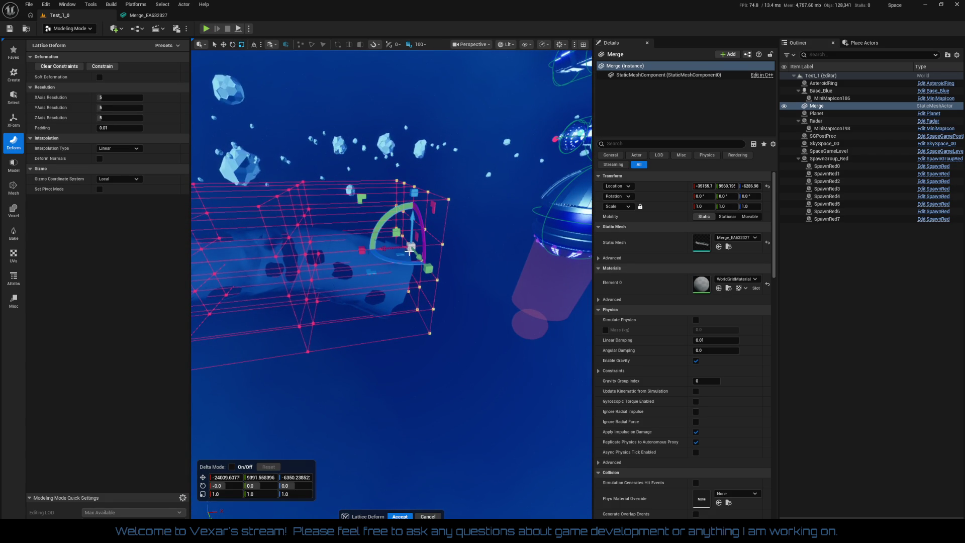
Step: Scale the selected lattice points about 2.65 times to widen the end, then apply
{"action": "mouse_move", "coordinate": [412, 246]}
{"action": "left_mouse_down"}
{"action": "mouse_move", "coordinate": [452, 221]}
{"action": "mouse_move", "coordinate": [432, 234]}
{"action": "left_mouse_up"}
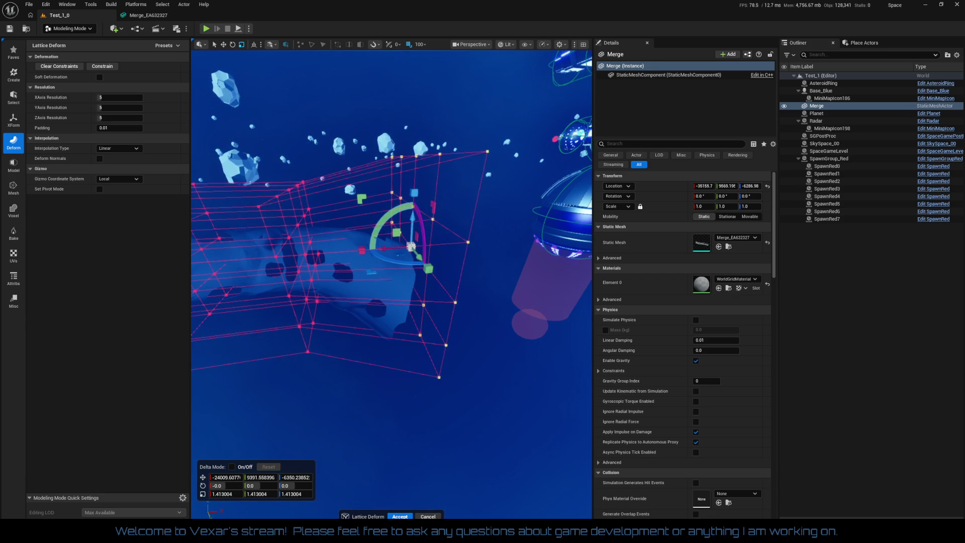
{"action": "key", "text": "ctrl+z"}
{"action": "mouse_move", "coordinate": [411, 246]}
{"action": "left_mouse_down"}
{"action": "mouse_move", "coordinate": [452, 221]}
{"action": "mouse_move", "coordinate": [413, 248]}
{"action": "mouse_move", "coordinate": [332, 250]}
{"action": "mouse_move", "coordinate": [341, 253]}
{"action": "mouse_move", "coordinate": [302, 237]}
{"action": "mouse_move", "coordinate": [342, 251]}
{"action": "left_mouse_up"}
{"action": "key", "text": "Return"}
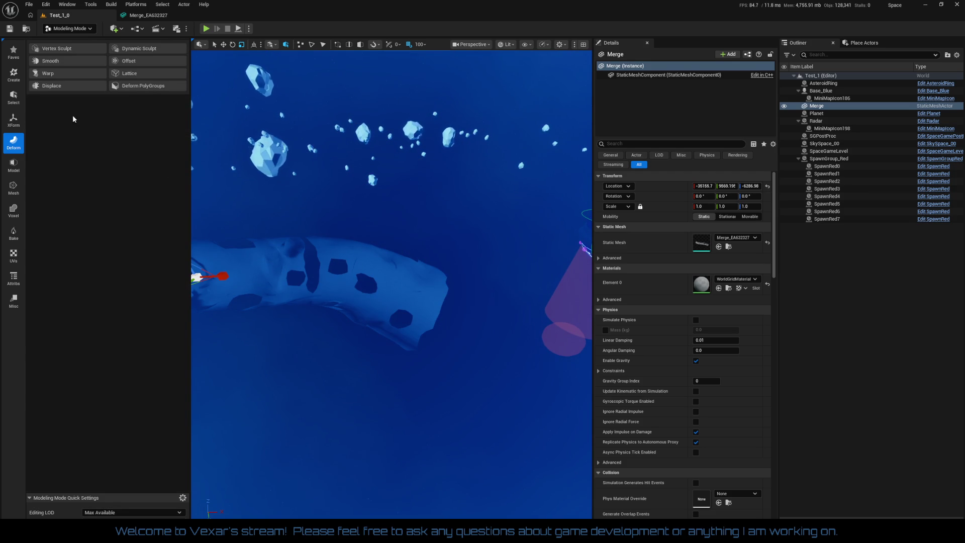
Step: Start PolyGroup Edit on the Merge tunnel mesh and switch to edge selection
{"action": "left_click", "coordinate": [14, 163]}
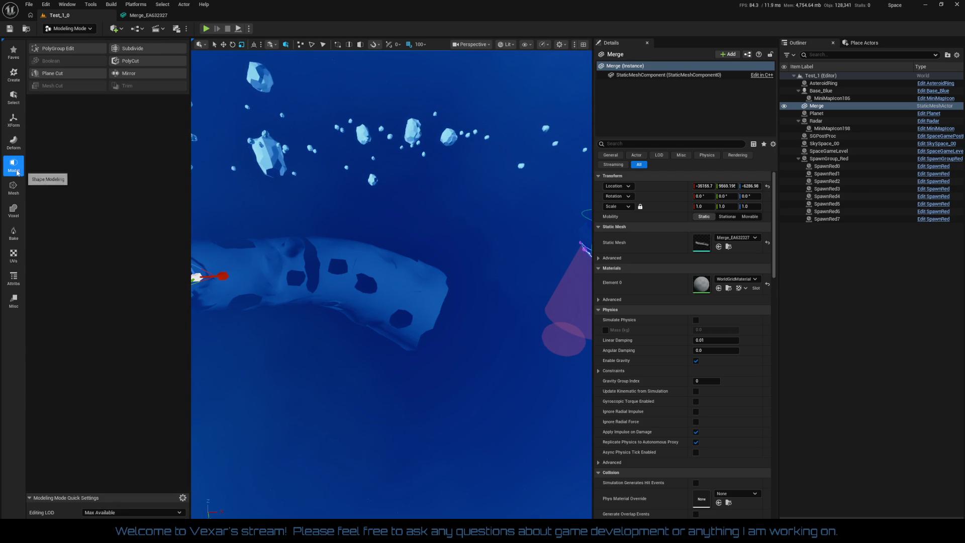
{"action": "left_click", "coordinate": [71, 52]}
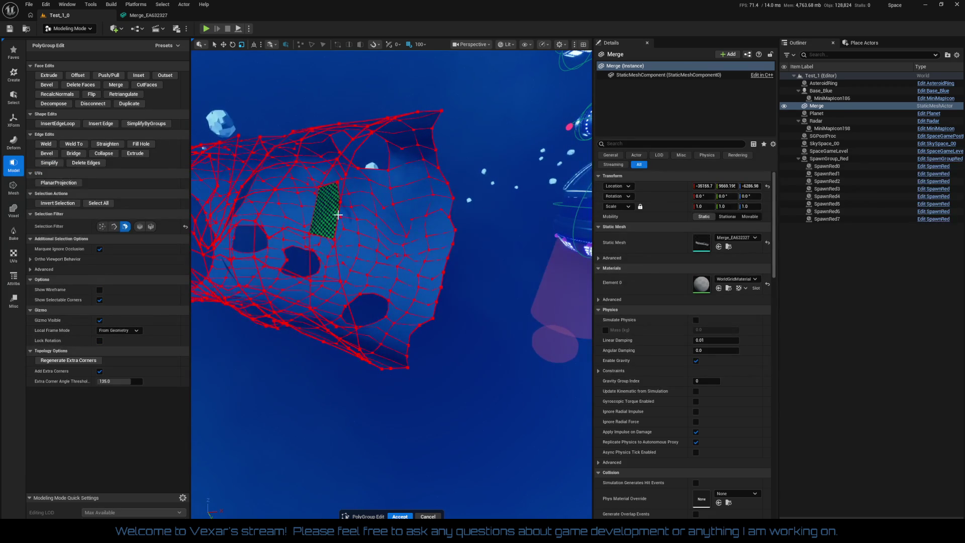
{"action": "left_click", "coordinate": [114, 227]}
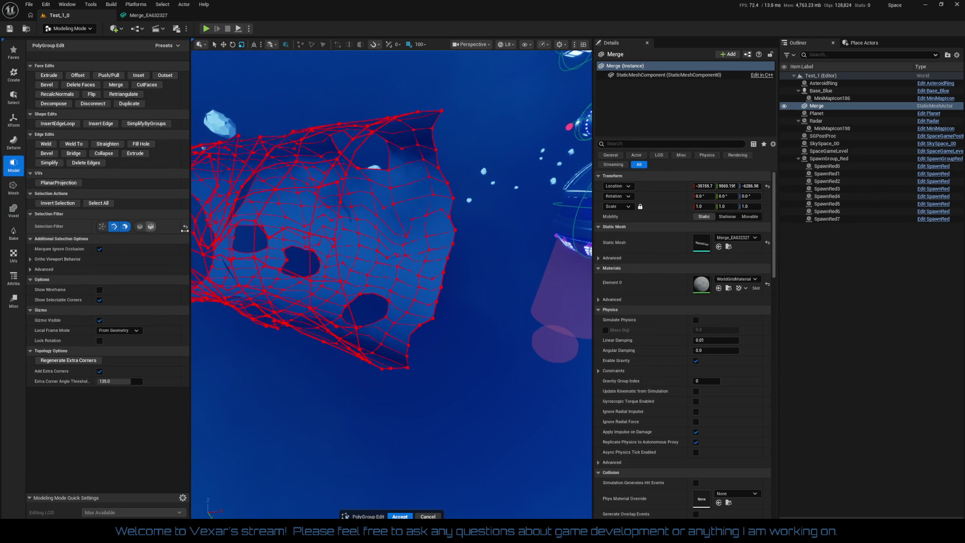
{"action": "left_click", "coordinate": [344, 177]}
{"action": "left_click", "coordinate": [335, 249]}
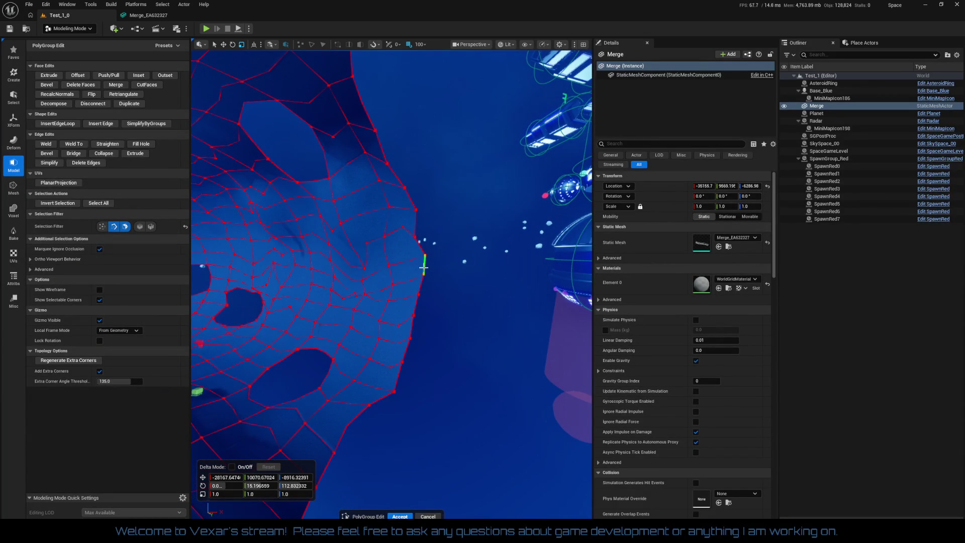
Step: Select the first rim edges running down one side of the tunnel's open end
{"action": "left_click", "coordinate": [424, 267]}
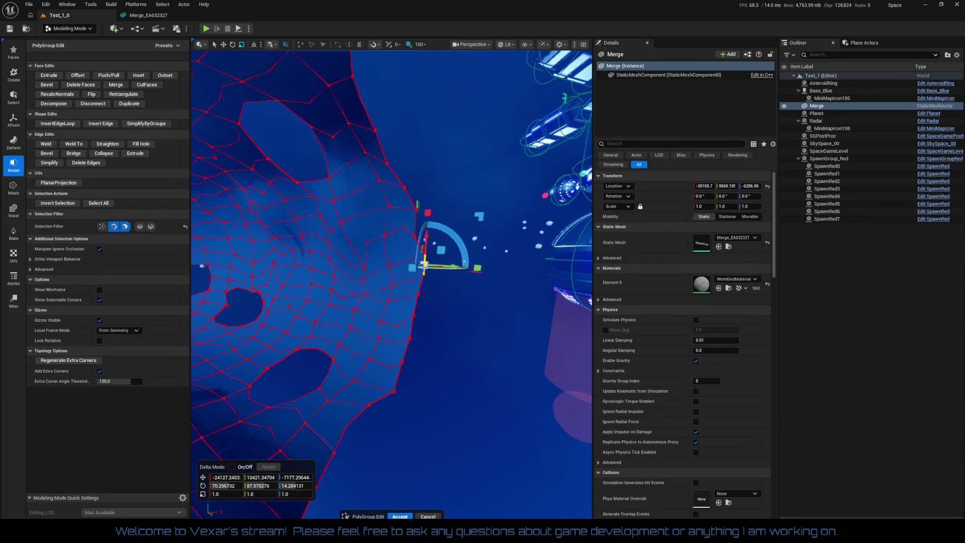
{"action": "left_click", "coordinate": [421, 283]}
{"action": "left_click", "coordinate": [412, 314]}
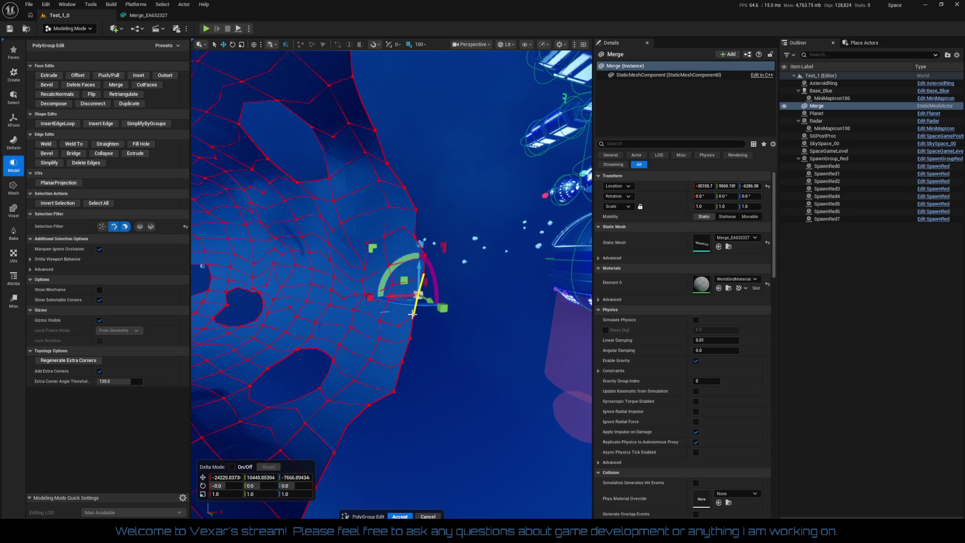
{"action": "left_click", "coordinate": [410, 331]}
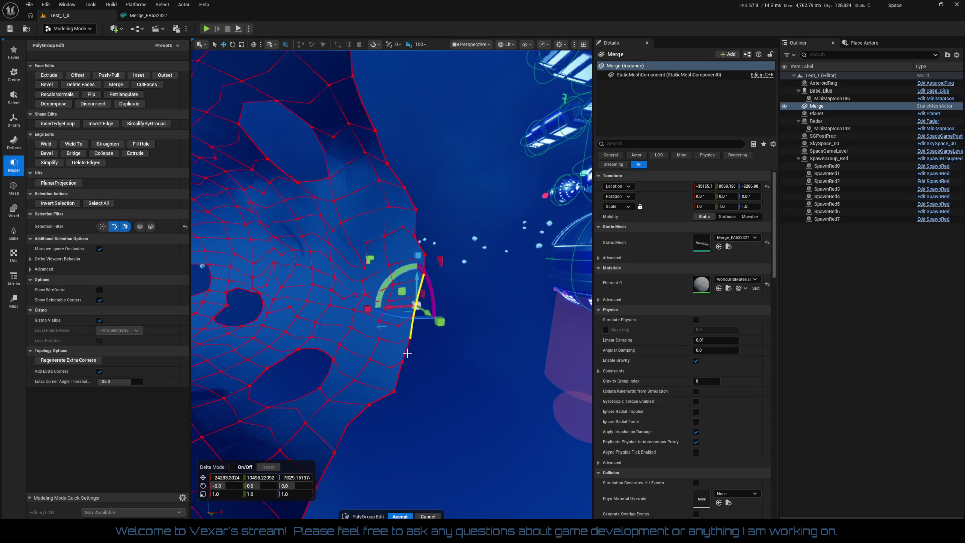
{"action": "left_click", "coordinate": [394, 381], "text": "shift"}
{"action": "mouse_move", "coordinate": [437, 392]}
{"action": "left_mouse_down"}
{"action": "mouse_move", "coordinate": [400, 359]}
{"action": "mouse_move", "coordinate": [302, 332]}
{"action": "left_mouse_up"}
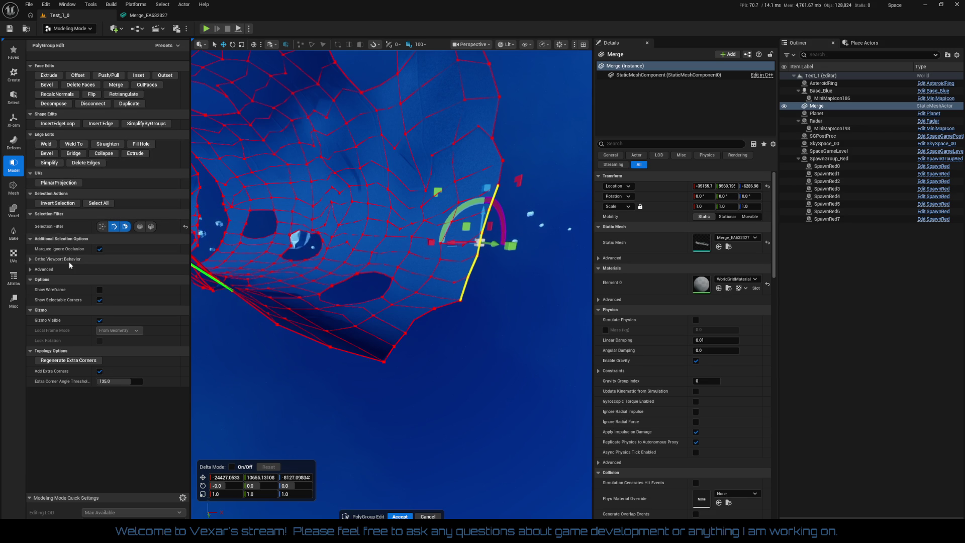
{"action": "left_click_drag", "start_coordinate": [236, 281], "coordinate": [322, 342]}
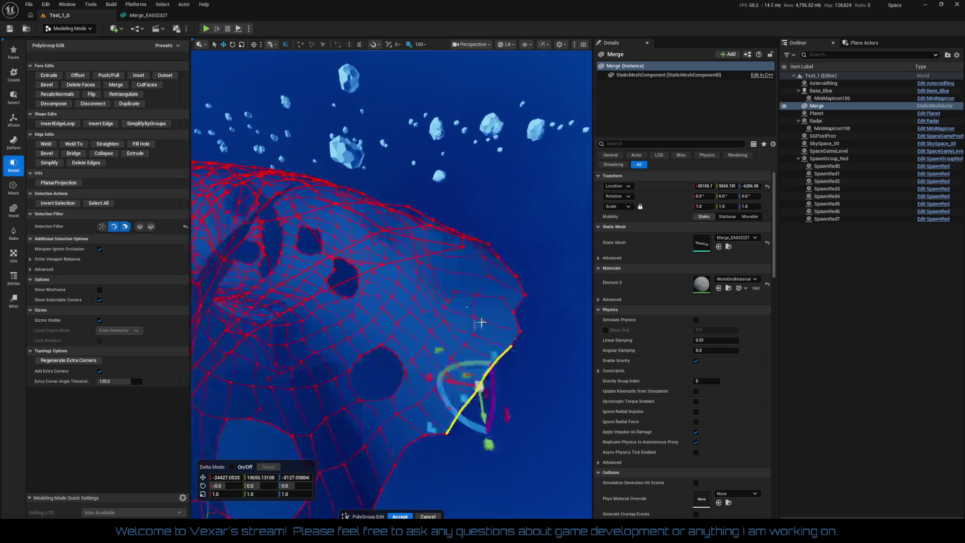
Step: Add the rim edges along the bottom of the tunnel mouth to the selection
{"action": "left_click", "coordinate": [418, 257]}
{"action": "left_click_drag", "start_coordinate": [418, 256], "coordinate": [467, 311]}
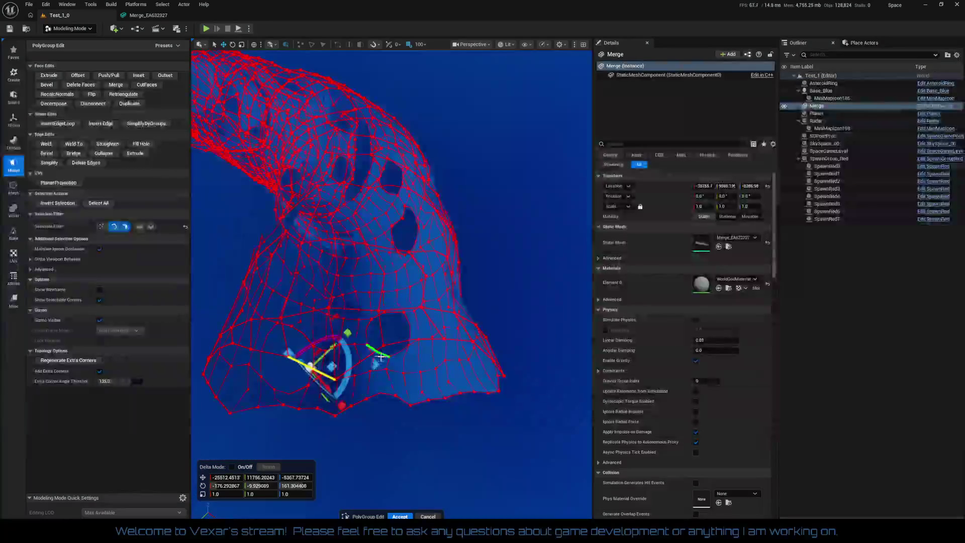
{"action": "left_click", "coordinate": [365, 356], "text": "shift"}
{"action": "left_click", "coordinate": [422, 342], "text": "shift"}
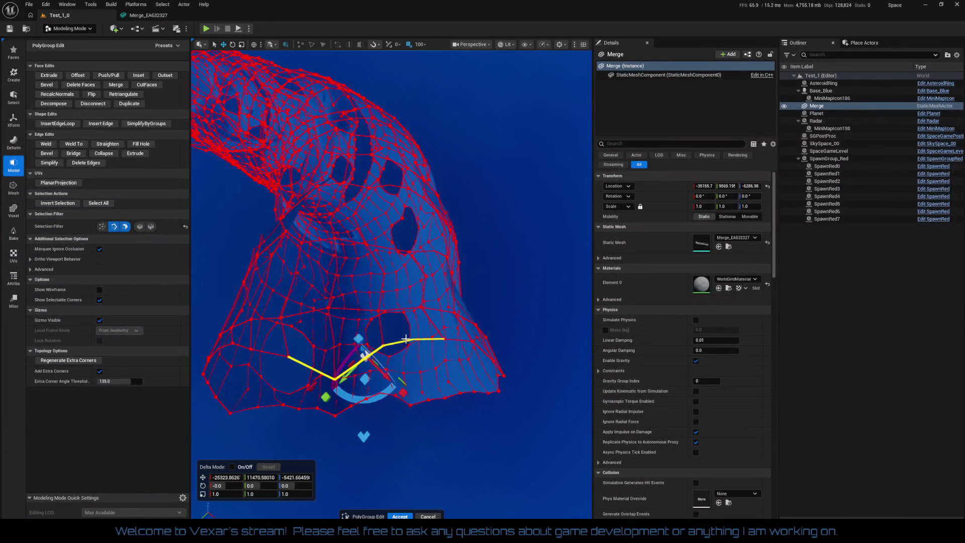
{"action": "left_click", "coordinate": [468, 341], "text": "shift"}
{"action": "left_click", "coordinate": [481, 353], "text": "shift"}
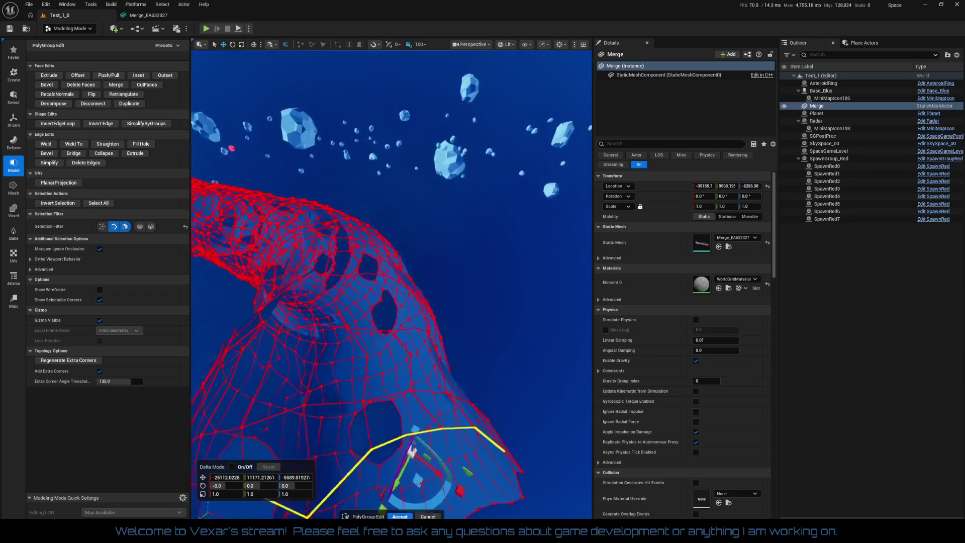
{"action": "left_click_drag", "start_coordinate": [367, 211], "coordinate": [368, 211]}
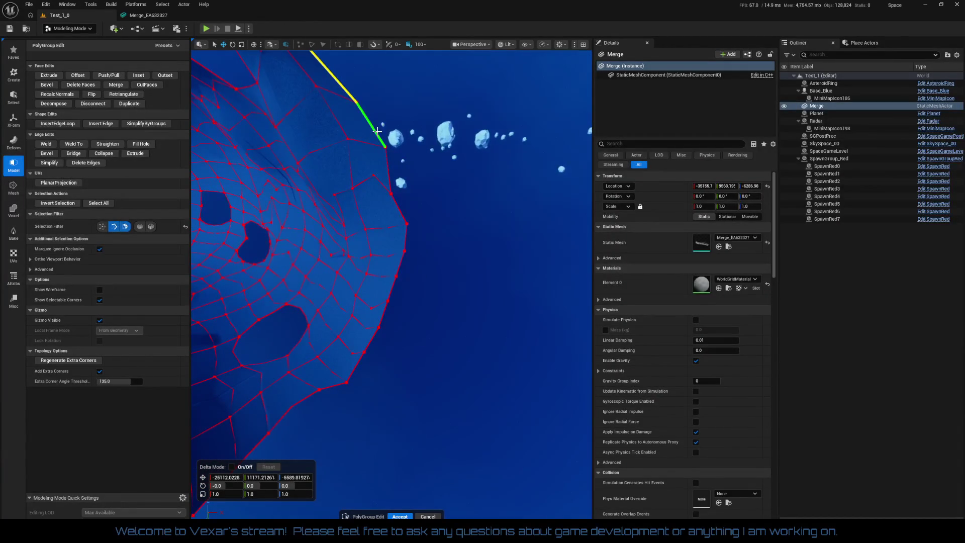
Step: Extend the rim selection along the right border and down around the mouth
{"action": "left_click", "coordinate": [400, 214], "text": "shift"}
{"action": "left_click", "coordinate": [405, 237], "text": "shift"}
{"action": "left_click", "coordinate": [400, 263], "text": "shift"}
{"action": "left_click", "coordinate": [392, 289], "text": "shift"}
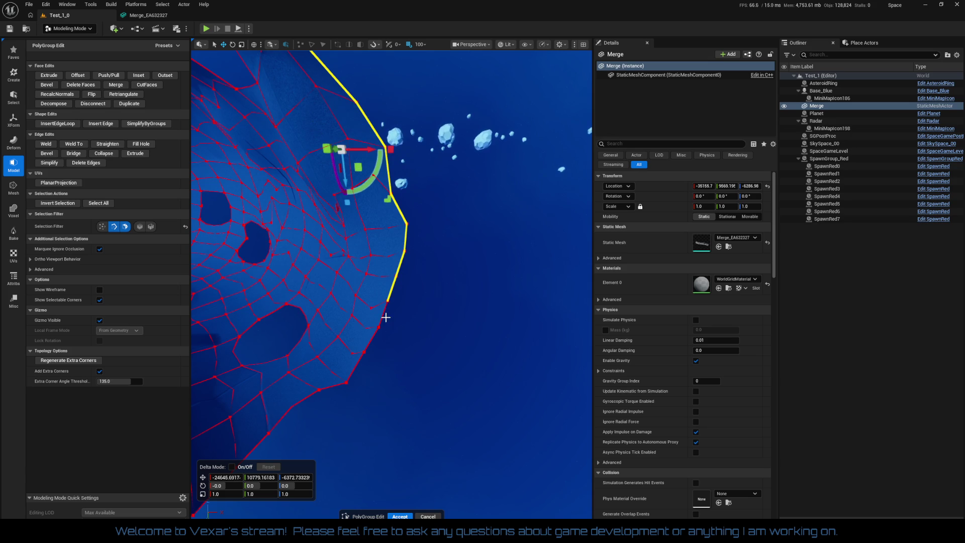
{"action": "left_click", "coordinate": [384, 315], "text": "shift"}
{"action": "left_click", "coordinate": [371, 340], "text": "shift"}
{"action": "left_click", "coordinate": [356, 363], "text": "shift"}
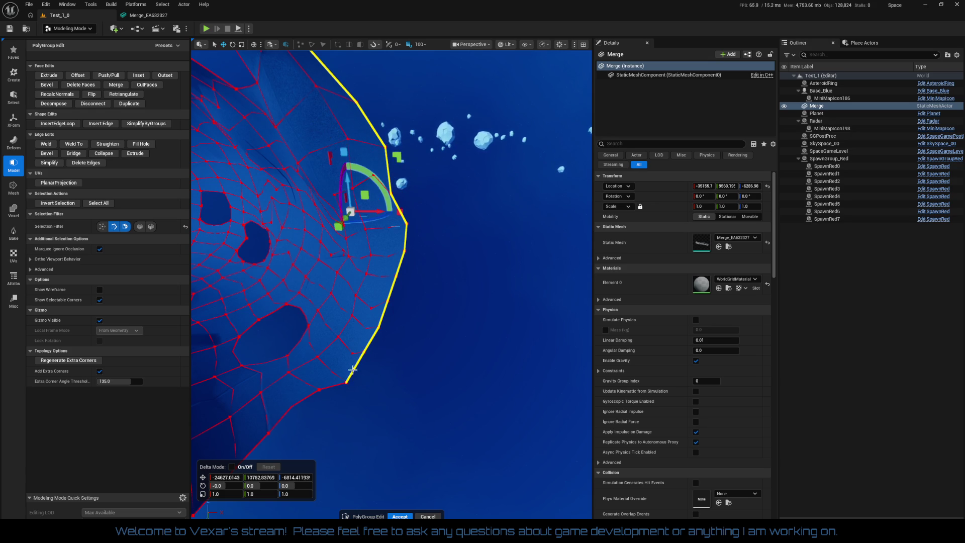
{"action": "left_click", "coordinate": [338, 385], "text": "shift"}
{"action": "left_click", "coordinate": [303, 404], "text": "shift"}
{"action": "left_click_drag", "start_coordinate": [303, 404], "coordinate": [303, 404]}
{"action": "left_click_drag", "start_coordinate": [408, 408], "coordinate": [409, 409]}
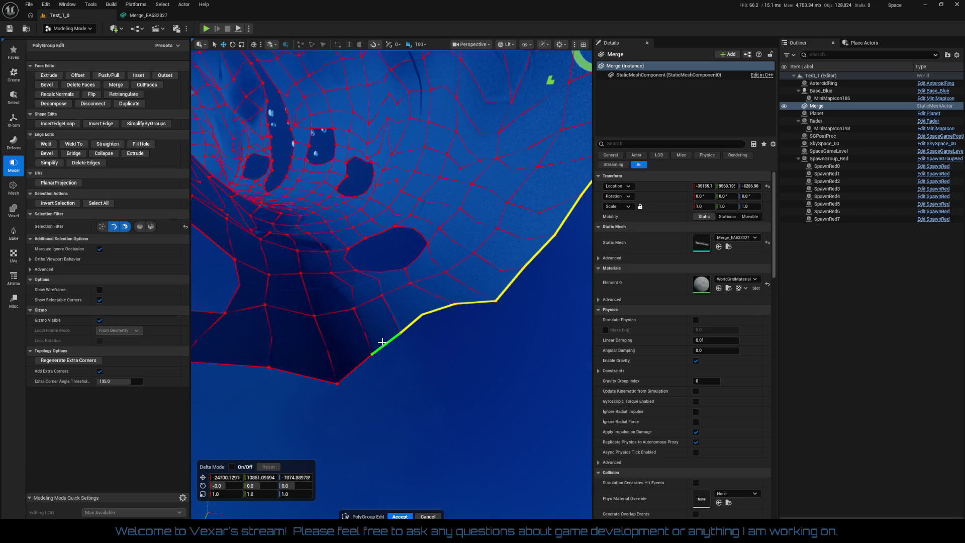
Step: Add the remaining left and top rim edges to close the loop selection
{"action": "left_click", "coordinate": [357, 367], "text": "shift"}
{"action": "left_click", "coordinate": [297, 374], "text": "shift"}
{"action": "left_click", "coordinate": [256, 365], "text": "shift"}
{"action": "left_click_drag", "start_coordinate": [263, 366], "coordinate": [263, 367]}
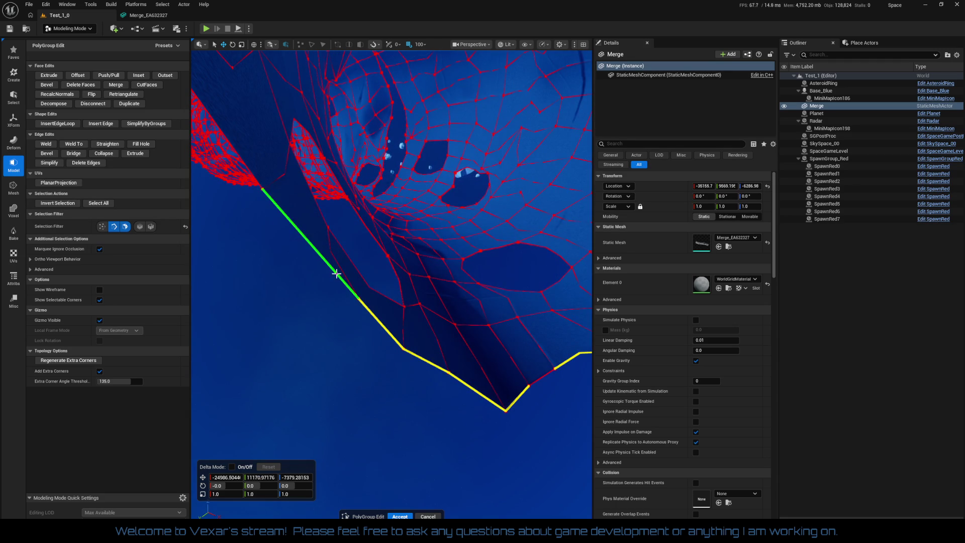
{"action": "left_click_drag", "start_coordinate": [305, 235], "coordinate": [306, 235]}
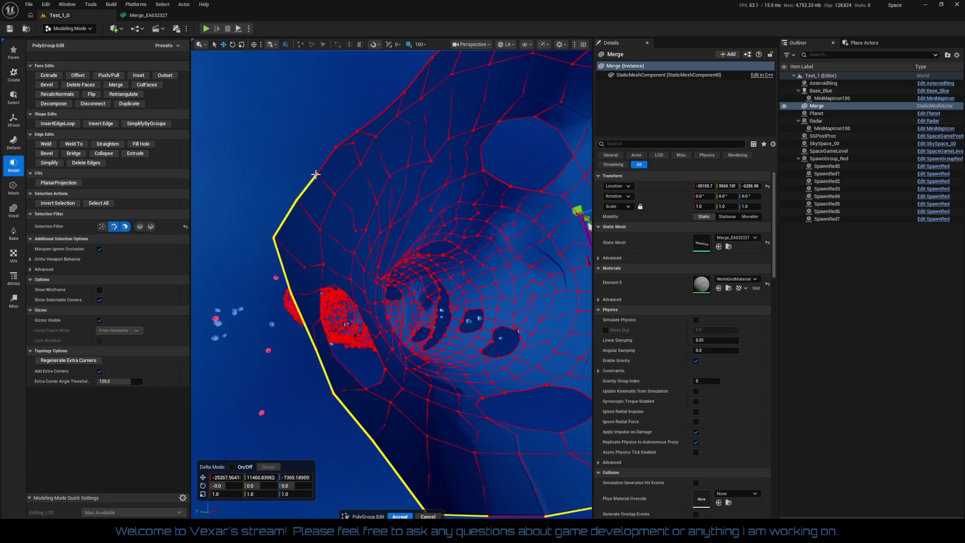
{"action": "left_click", "coordinate": [350, 133], "text": "shift"}
{"action": "left_click", "coordinate": [377, 116], "text": "shift"}
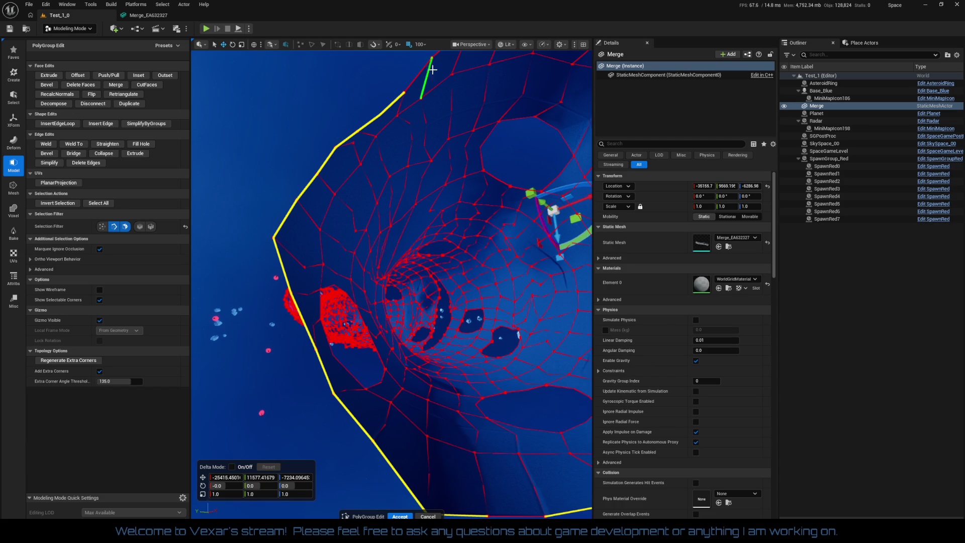
{"action": "left_click", "coordinate": [421, 70], "text": "shift"}
{"action": "mouse_move", "coordinate": [420, 69]}
{"action": "left_mouse_down"}
{"action": "mouse_move", "coordinate": [422, 116]}
{"action": "mouse_move", "coordinate": [398, 160]}
{"action": "mouse_move", "coordinate": [441, 328]}
{"action": "mouse_move", "coordinate": [414, 323]}
{"action": "mouse_move", "coordinate": [406, 371]}
{"action": "mouse_move", "coordinate": [404, 322]}
{"action": "mouse_move", "coordinate": [383, 388]}
{"action": "left_mouse_up"}
Step: Try moving, stretching and enlarging the end loop, undoing each trial transform
{"action": "key", "text": "ctrl+z"}
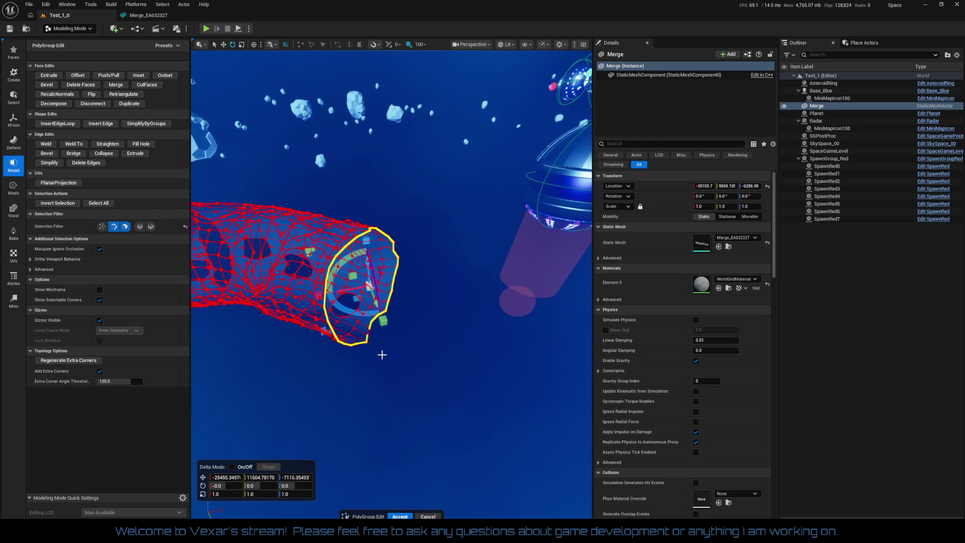
{"action": "left_click_drag", "start_coordinate": [382, 353], "coordinate": [377, 311]}
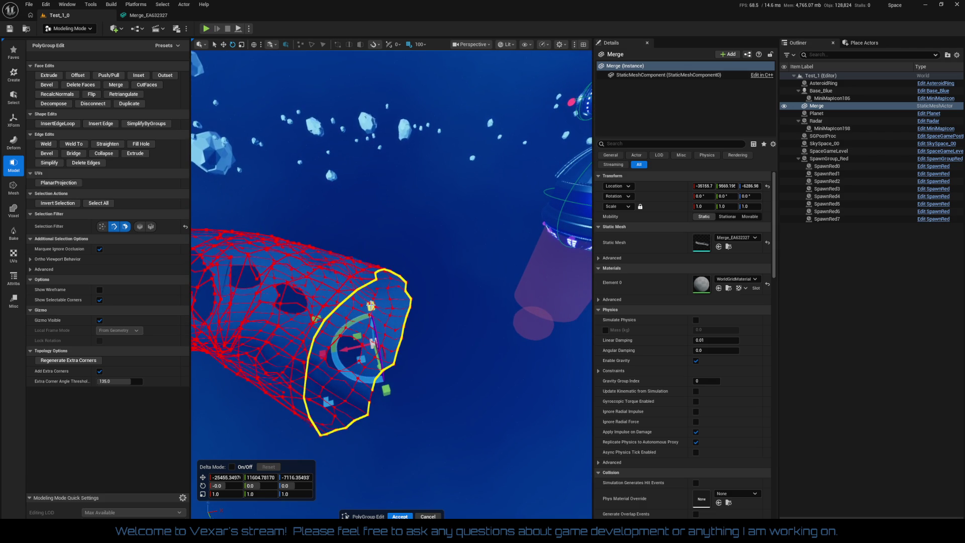
{"action": "left_click_drag", "start_coordinate": [371, 305], "coordinate": [373, 300]}
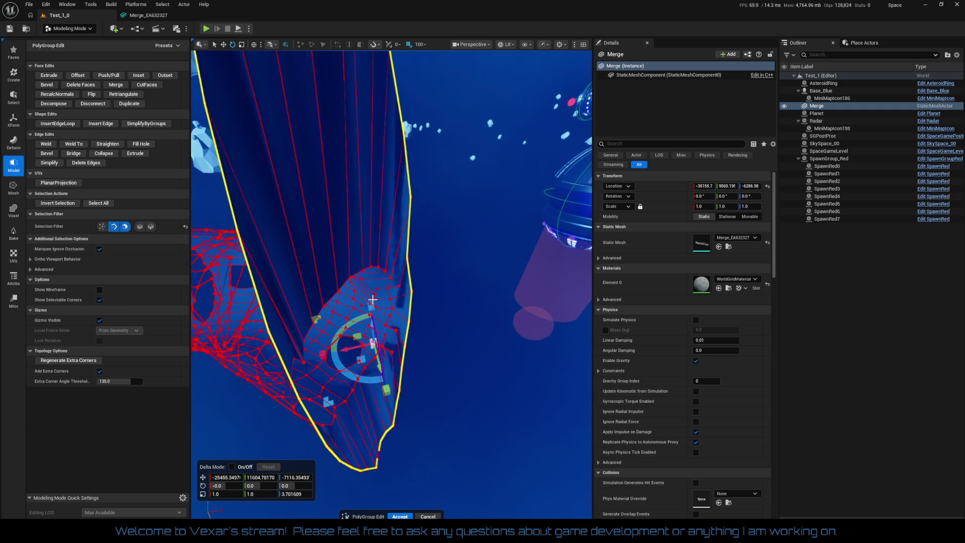
{"action": "key", "text": "ctrl+z"}
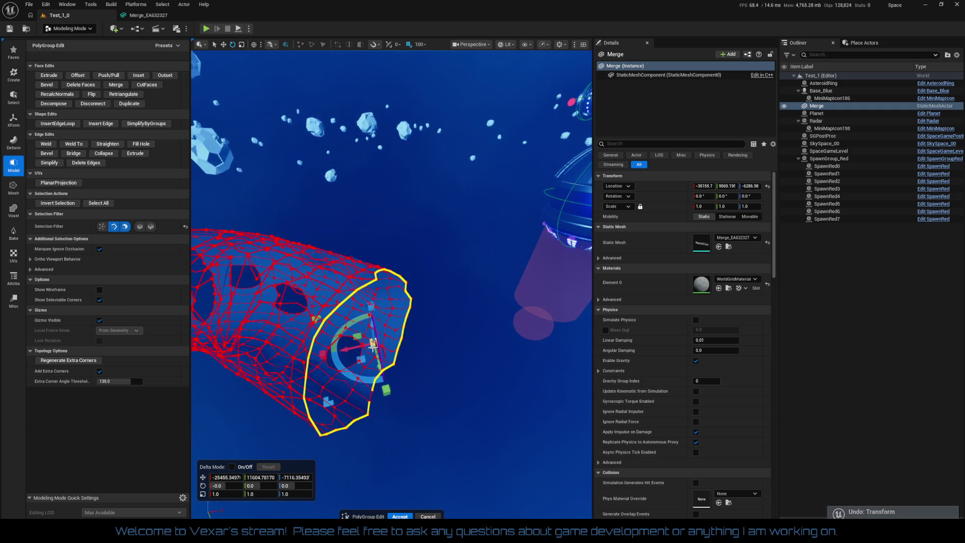
{"action": "scroll", "coordinate": [374, 342], "scroll_direction": "up", "scroll_amount": 5}
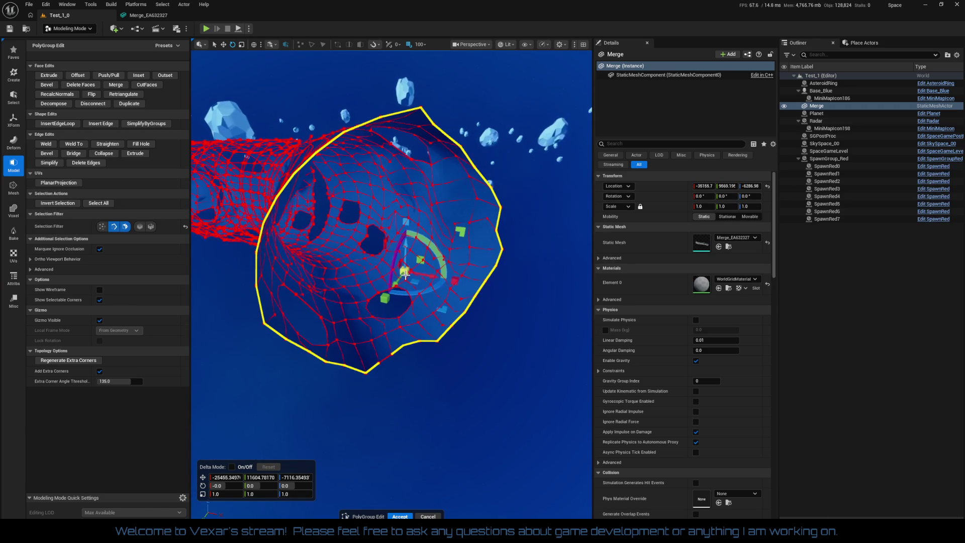
{"action": "left_click_drag", "start_coordinate": [404, 272], "coordinate": [376, 324]}
{"action": "key", "text": "ctrl+z"}
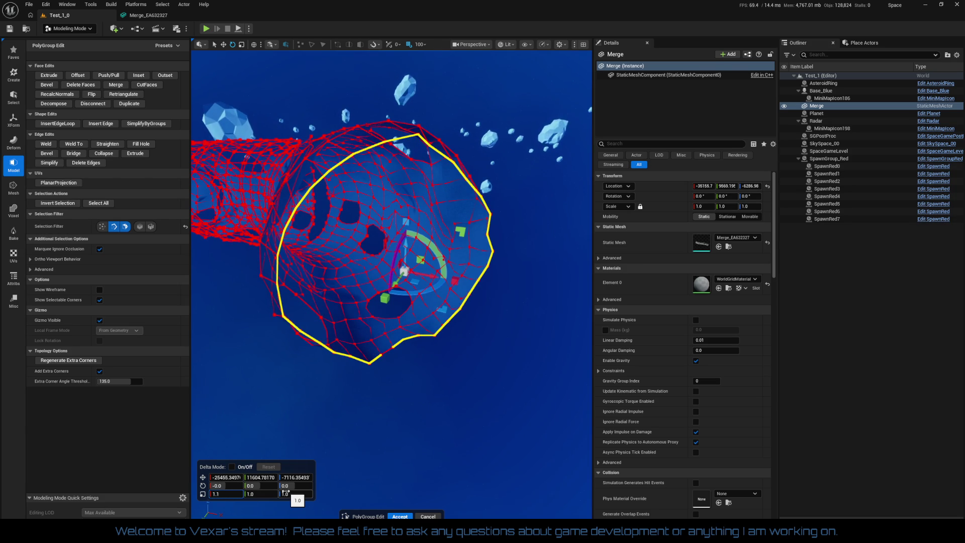
Step: Scale the end loop repeatedly by 1.1 in X, Y and Z to flare it open
{"action": "key", "text": "Return"}
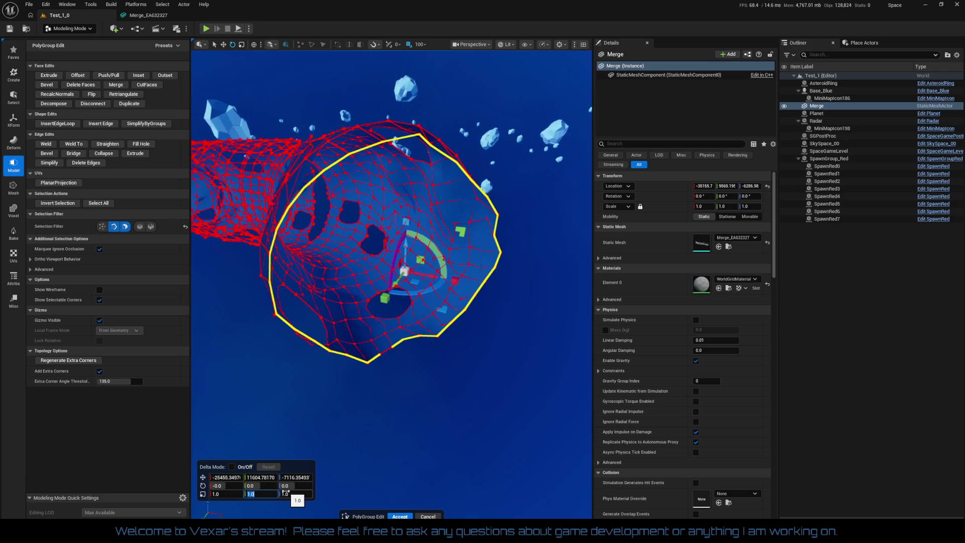
{"action": "type", "text": "1.1"}
{"action": "key", "text": "Return"}
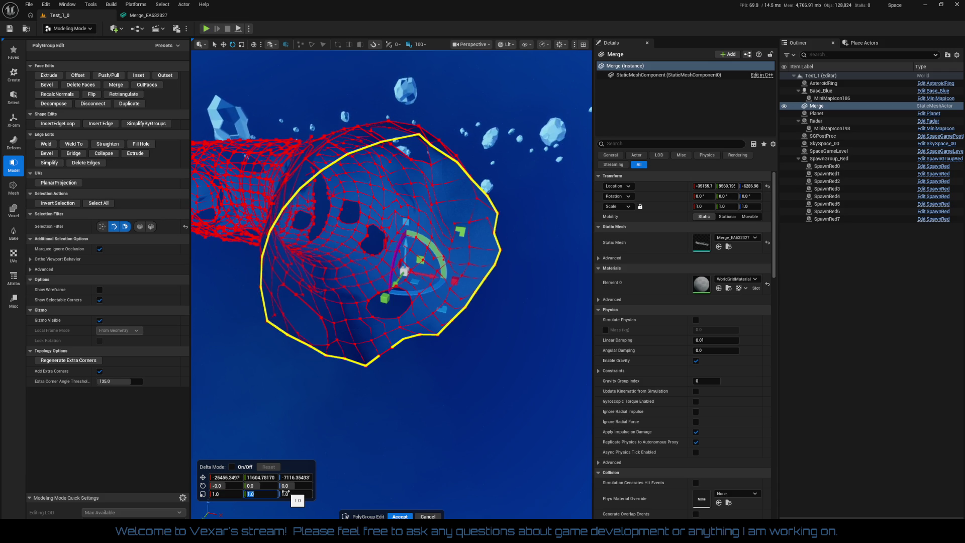
{"action": "key", "text": "Return"}
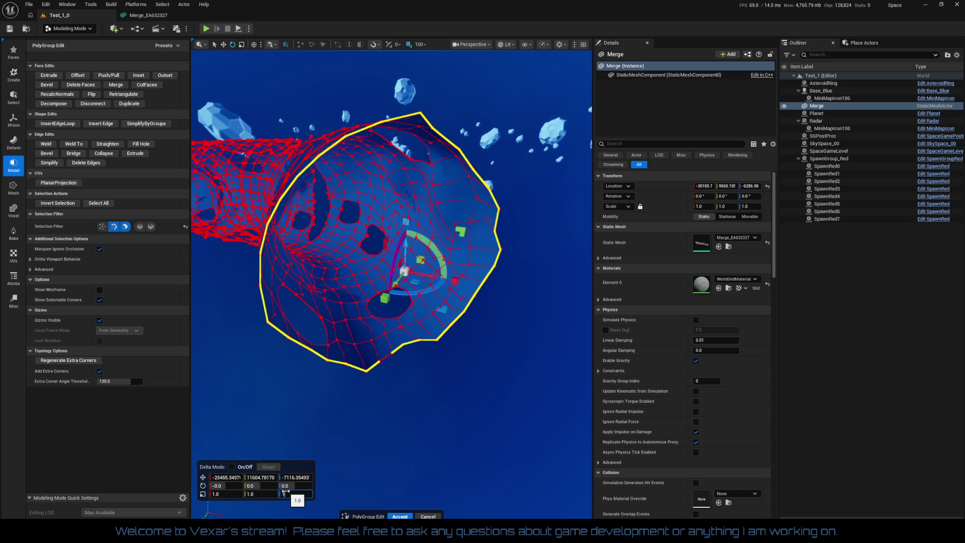
{"action": "key", "text": "Return"}
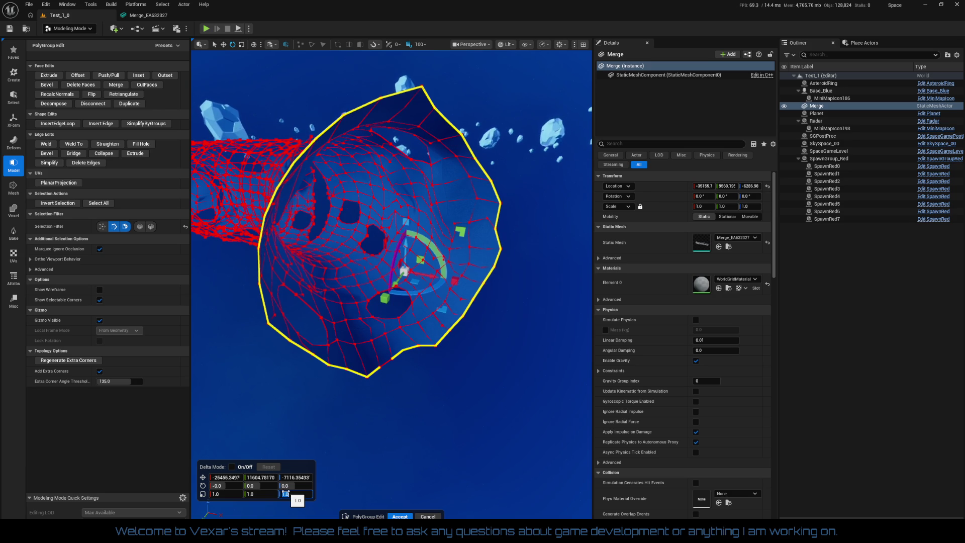
{"action": "type", "text": "1.1"}
{"action": "key", "text": "Return"}
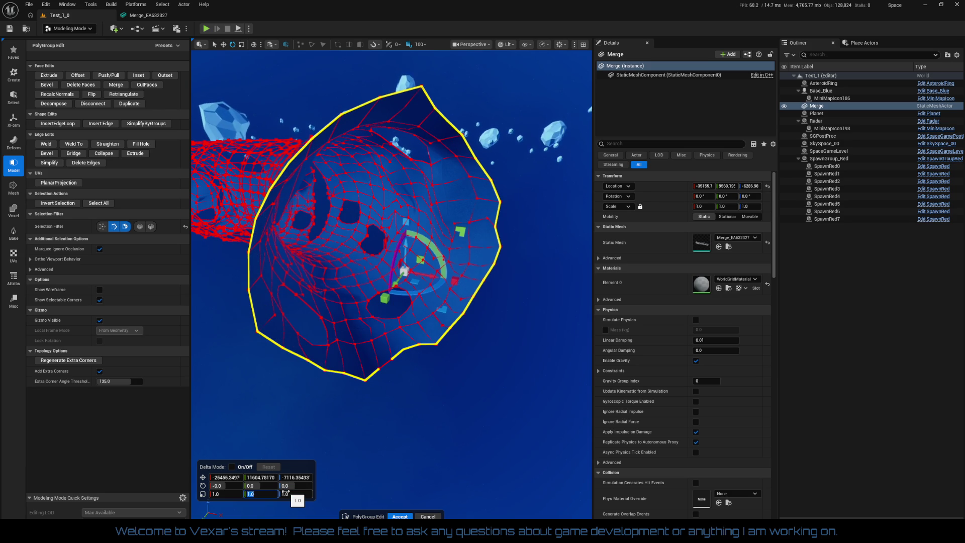
{"action": "type", "text": "1.1"}
{"action": "key", "text": "Return"}
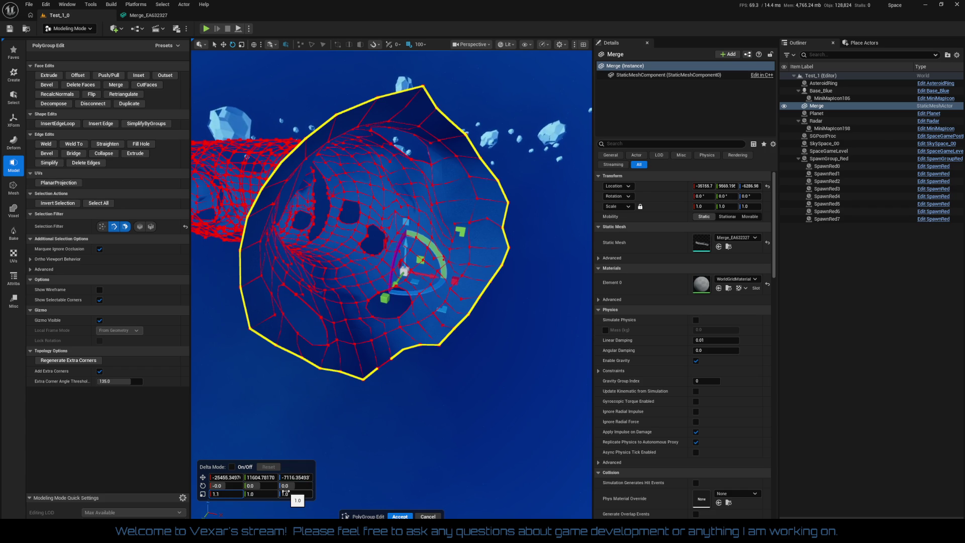
{"action": "key", "text": "Return"}
{"action": "key", "text": "Tab"}
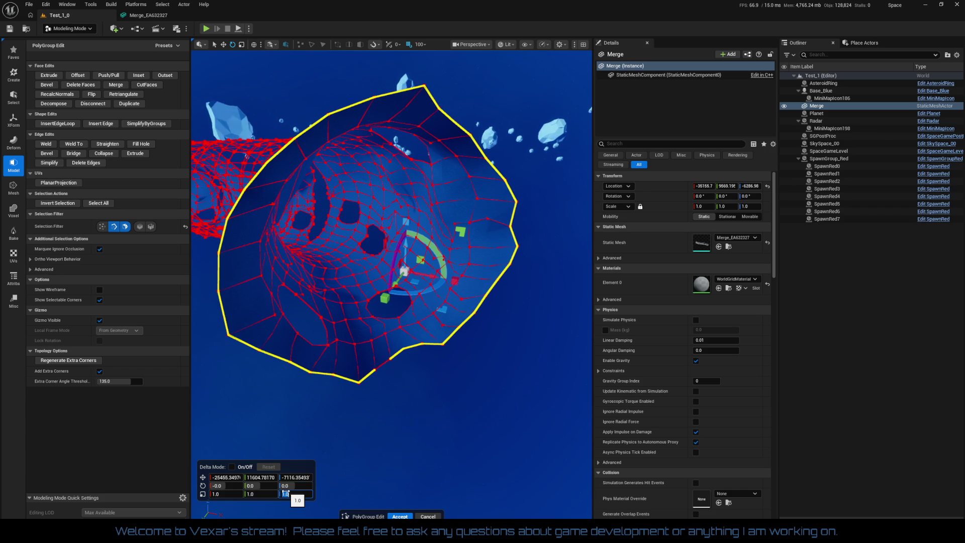
{"action": "key", "text": "Return"}
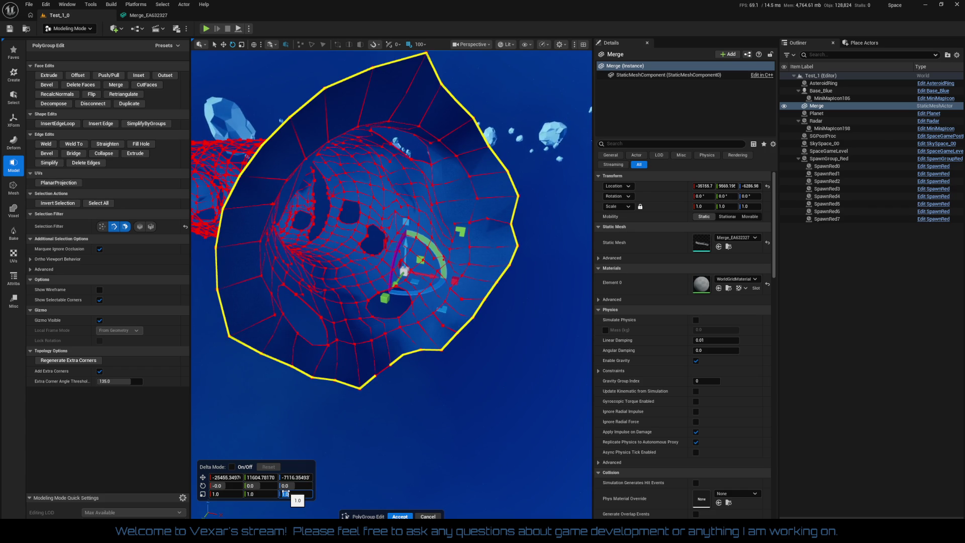
Step: Deselect the rim, zoom to inspect the flared tunnel, and accept the PolyGroup edits
{"action": "left_click", "coordinate": [369, 409]}
{"action": "scroll", "coordinate": [367, 409], "scroll_direction": "down", "scroll_amount": 5}
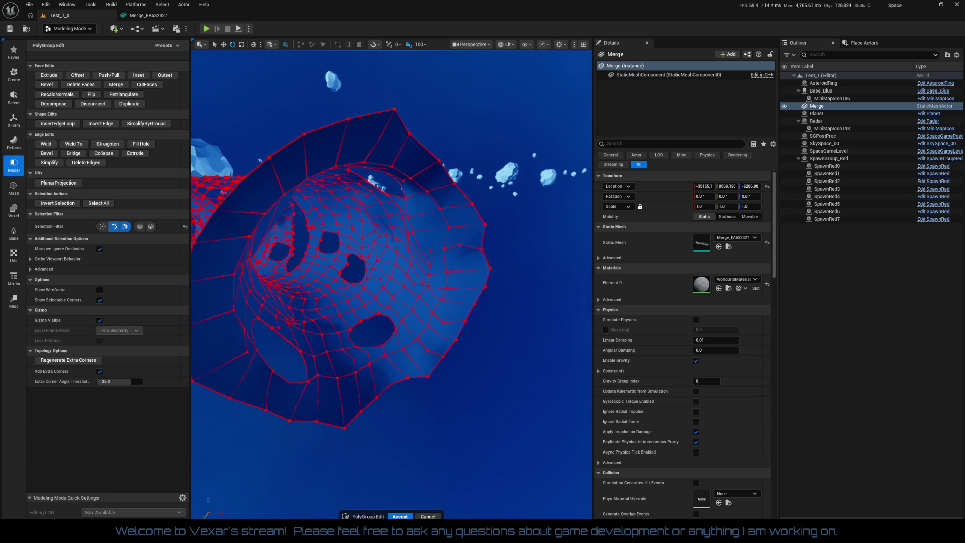
{"action": "scroll", "coordinate": [392, 284], "scroll_direction": "up", "scroll_amount": 5}
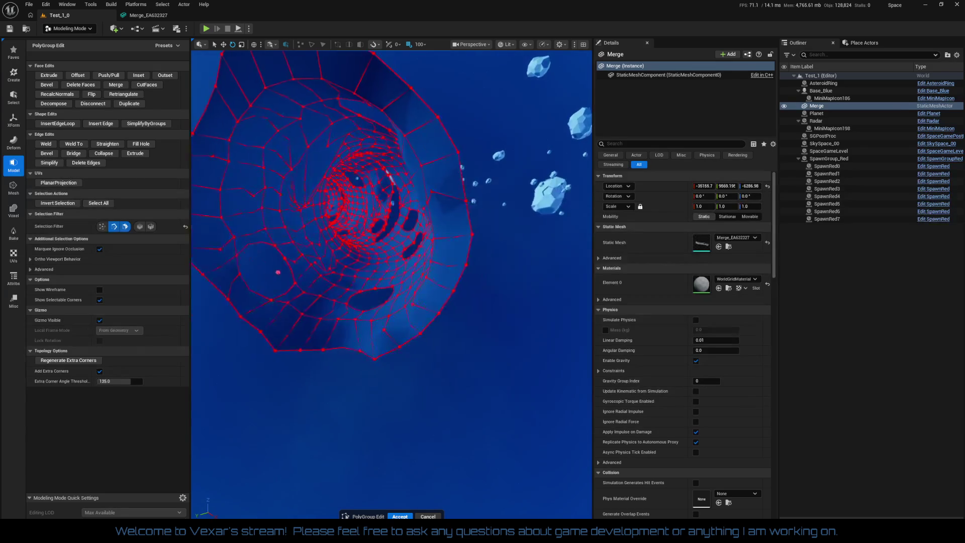
{"action": "scroll", "coordinate": [391, 284], "scroll_direction": "down", "scroll_amount": 5}
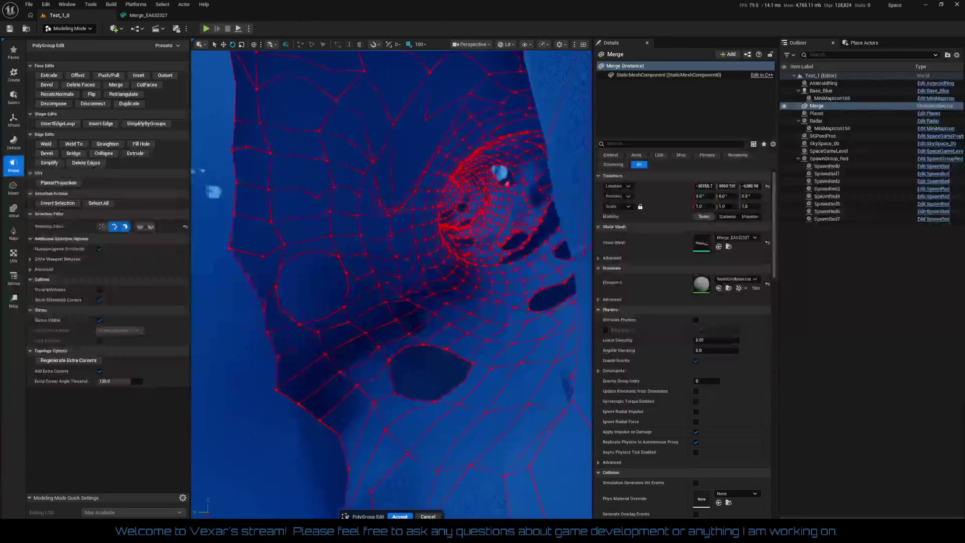
{"action": "scroll", "coordinate": [391, 284], "scroll_direction": "up", "scroll_amount": 5}
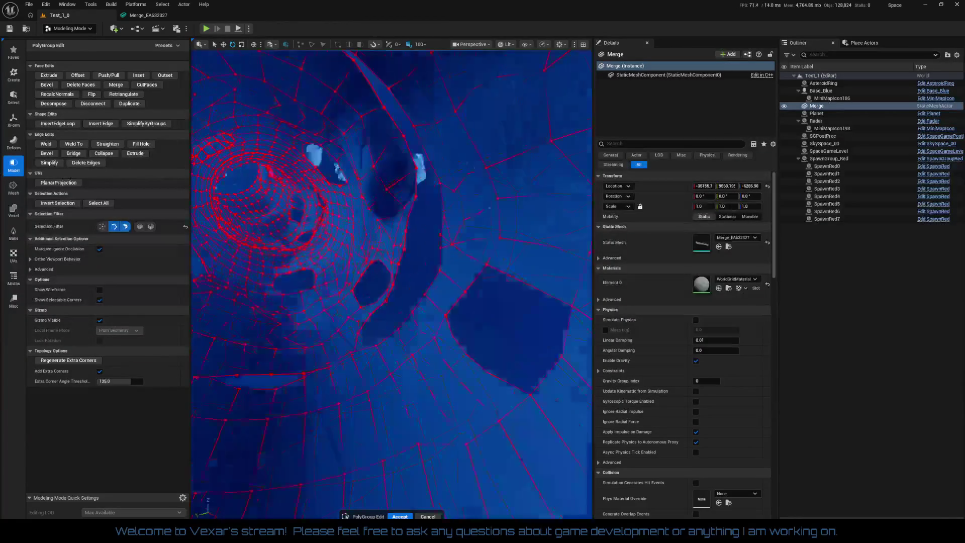
{"action": "scroll", "coordinate": [391, 284], "scroll_direction": "down", "scroll_amount": 5}
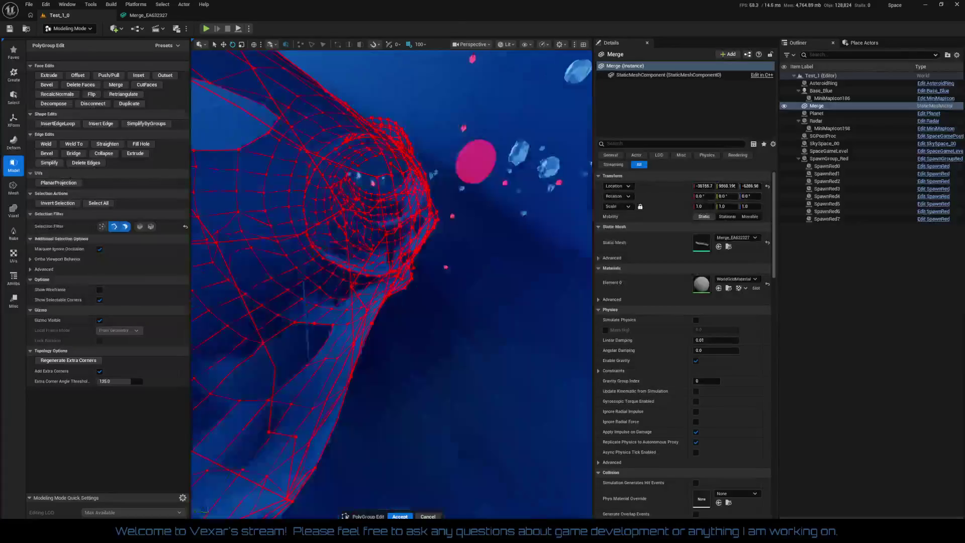
{"action": "scroll", "coordinate": [391, 284], "scroll_direction": "up", "scroll_amount": 5}
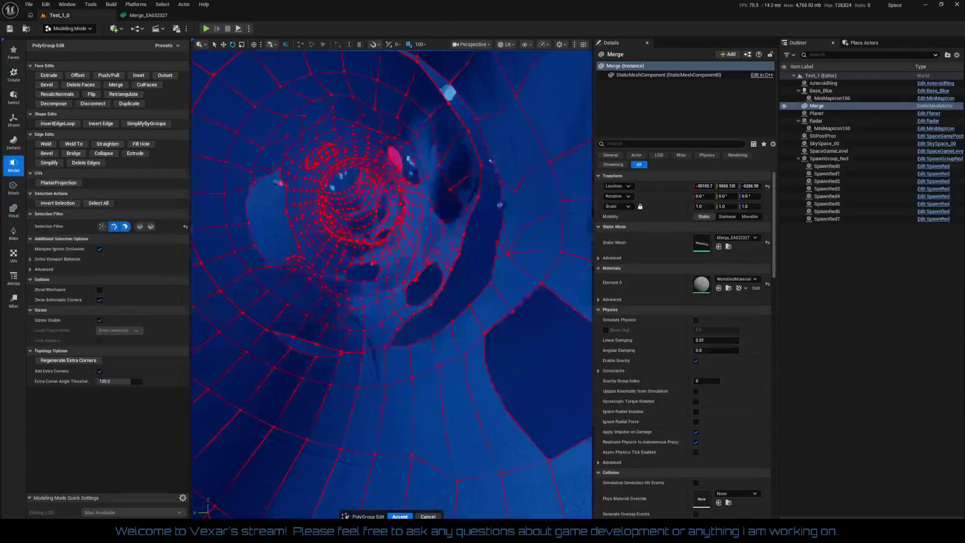
{"action": "scroll", "coordinate": [392, 284], "scroll_direction": "up", "scroll_amount": 5}
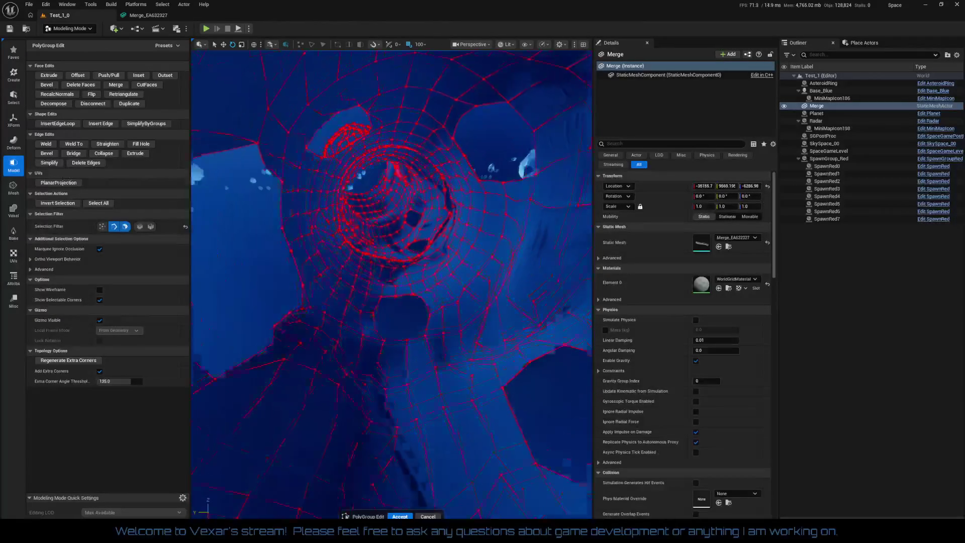
{"action": "scroll", "coordinate": [392, 284], "scroll_direction": "up", "scroll_amount": 5}
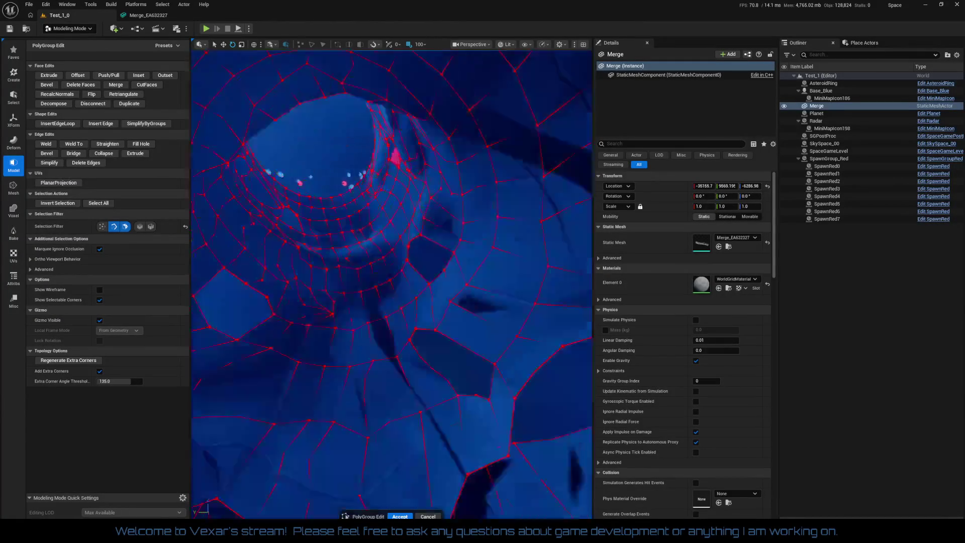
{"action": "scroll", "coordinate": [403, 420], "scroll_direction": "down", "scroll_amount": 10}
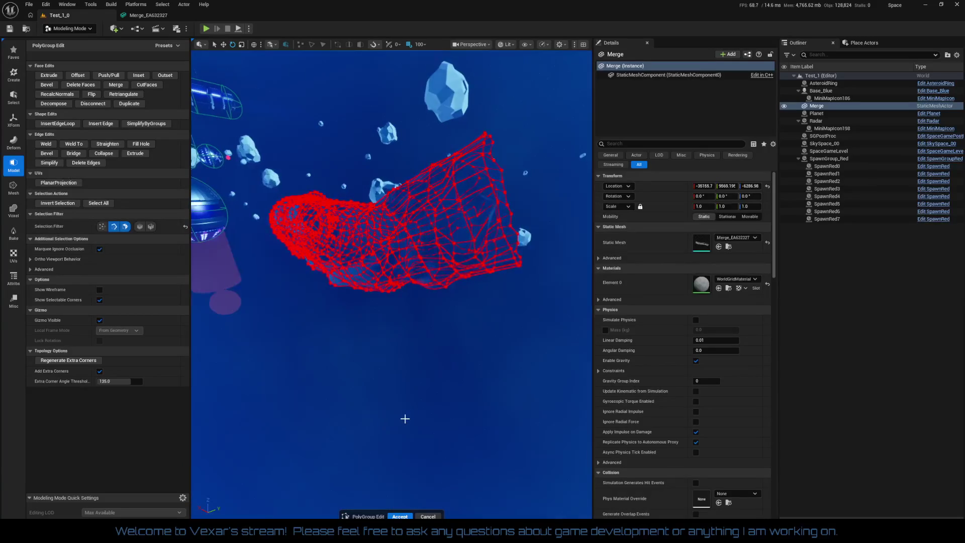
{"action": "left_click", "coordinate": [401, 516]}
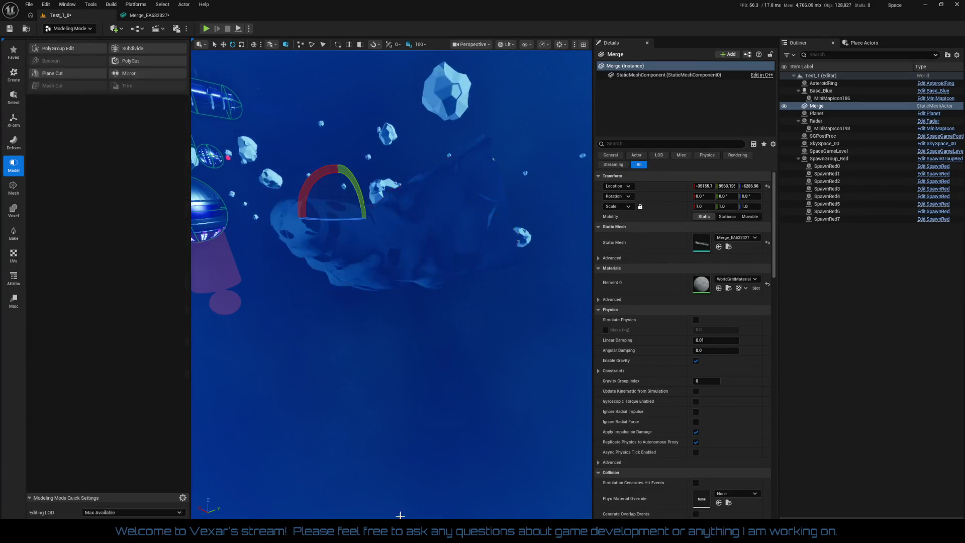
Step: Zoom the viewport toward the tunnel, then launch Play In Editor
{"action": "scroll", "coordinate": [391, 284], "scroll_direction": "up", "scroll_amount": 10}
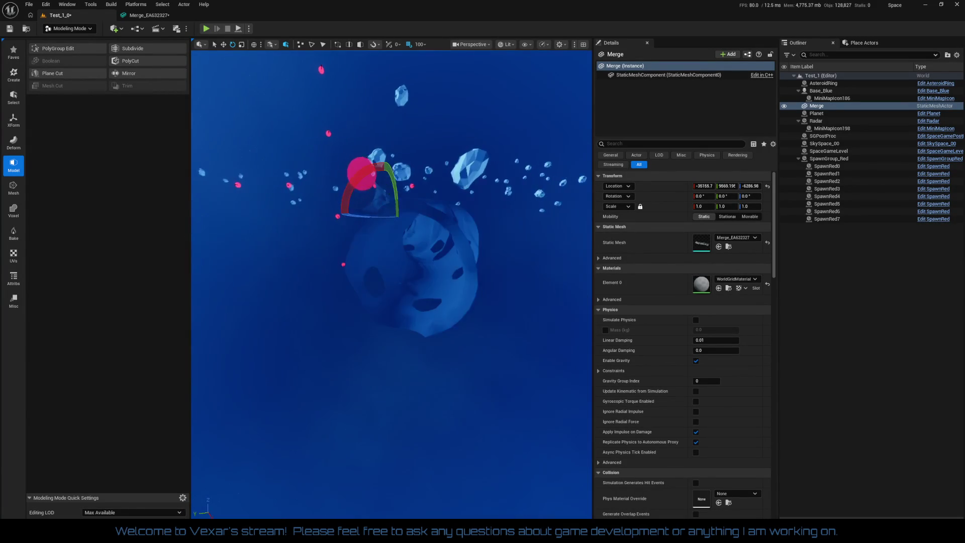
{"action": "scroll", "coordinate": [392, 284], "scroll_direction": "up", "scroll_amount": 10}
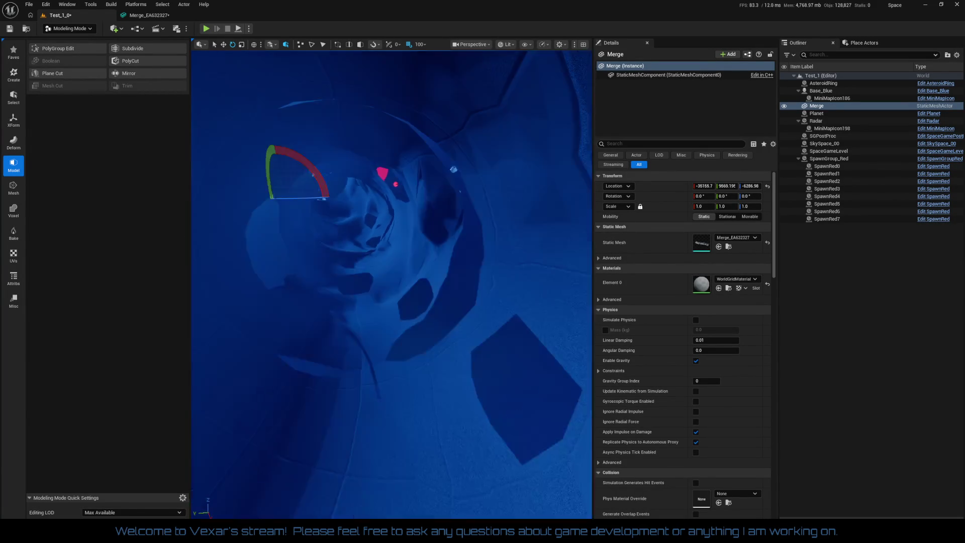
{"action": "scroll", "coordinate": [391, 284], "scroll_direction": "up", "scroll_amount": 10}
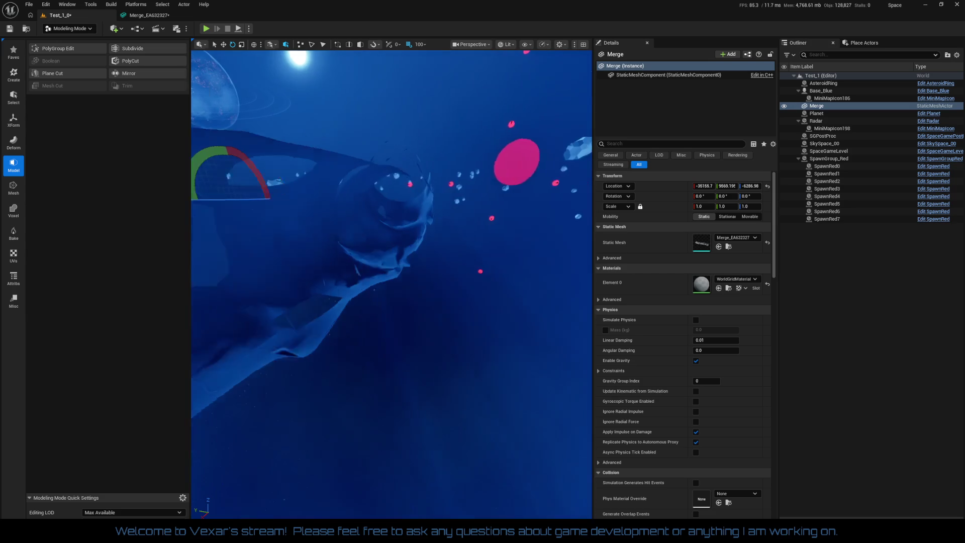
{"action": "left_click", "coordinate": [206, 28]}
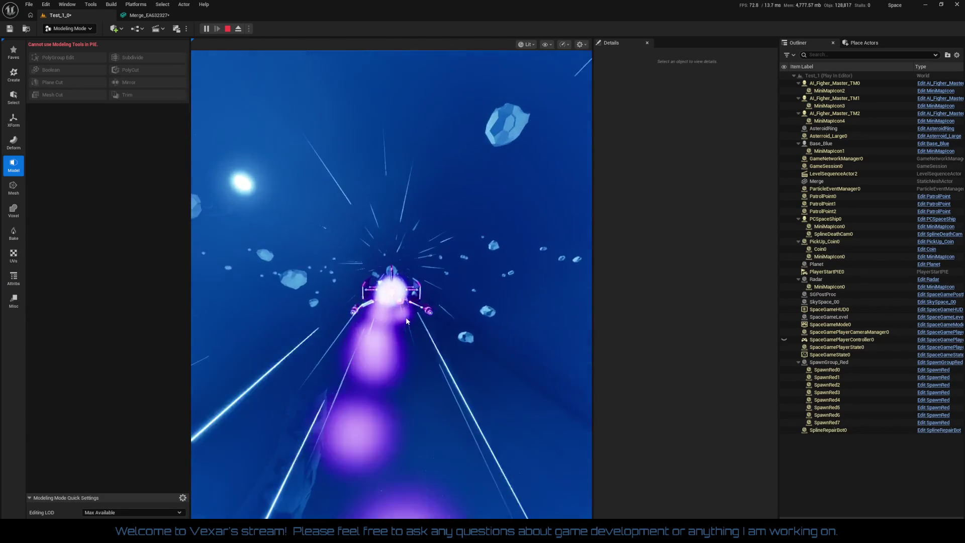
Step: Click into the game viewport to take control of the ship
{"action": "left_click", "coordinate": [406, 316]}
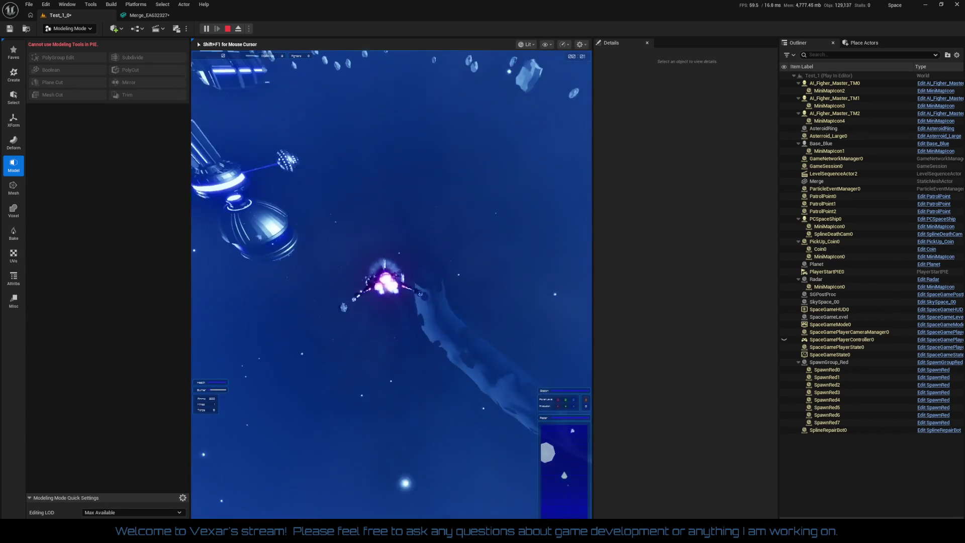
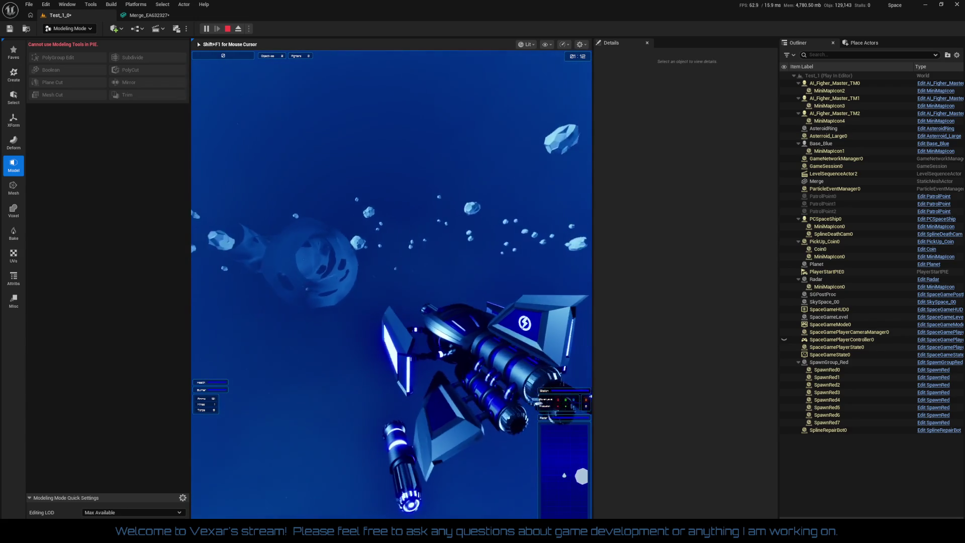
Step: Stop the play test, fly back into the Merge asteroid's tunnel, and show the Misc utility tools
{"action": "key", "text": "Escape"}
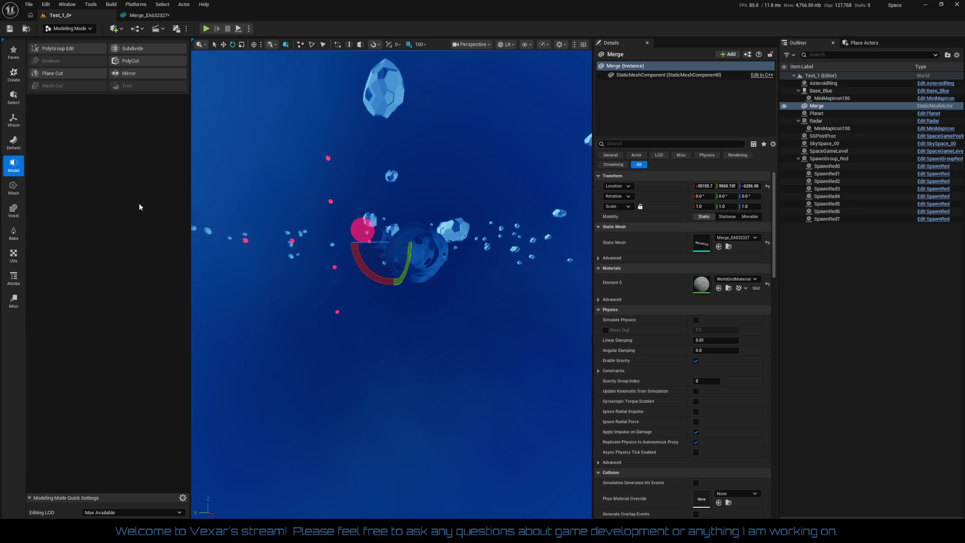
{"action": "mouse_move", "coordinate": [357, 286]}
{"action": "left_mouse_down"}
{"action": "mouse_move", "coordinate": [387, 278]}
{"action": "mouse_move", "coordinate": [391, 249]}
{"action": "left_mouse_up"}
{"action": "mouse_move", "coordinate": [381, 311]}
{"action": "left_mouse_down"}
{"action": "mouse_move", "coordinate": [377, 292]}
{"action": "mouse_move", "coordinate": [382, 311]}
{"action": "left_mouse_up"}
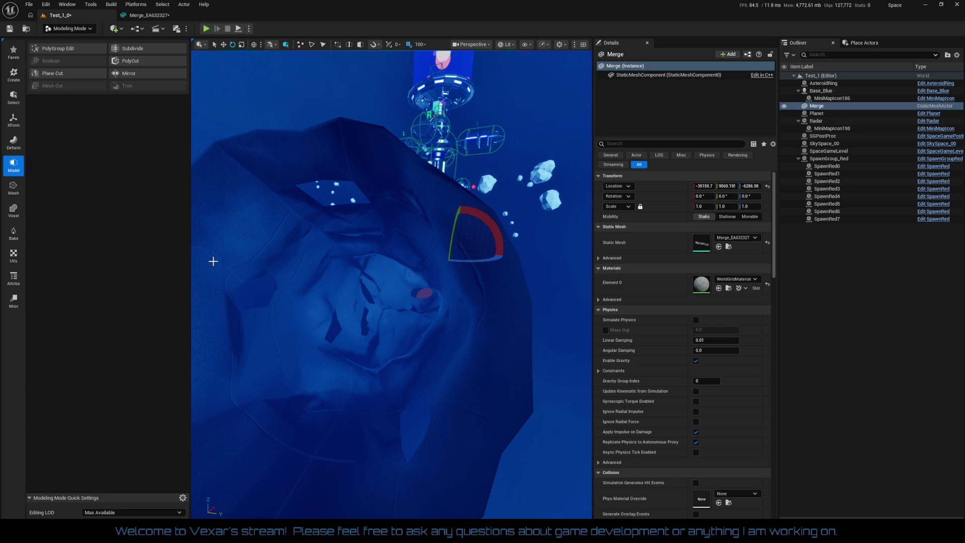
{"action": "left_click", "coordinate": [20, 303]}
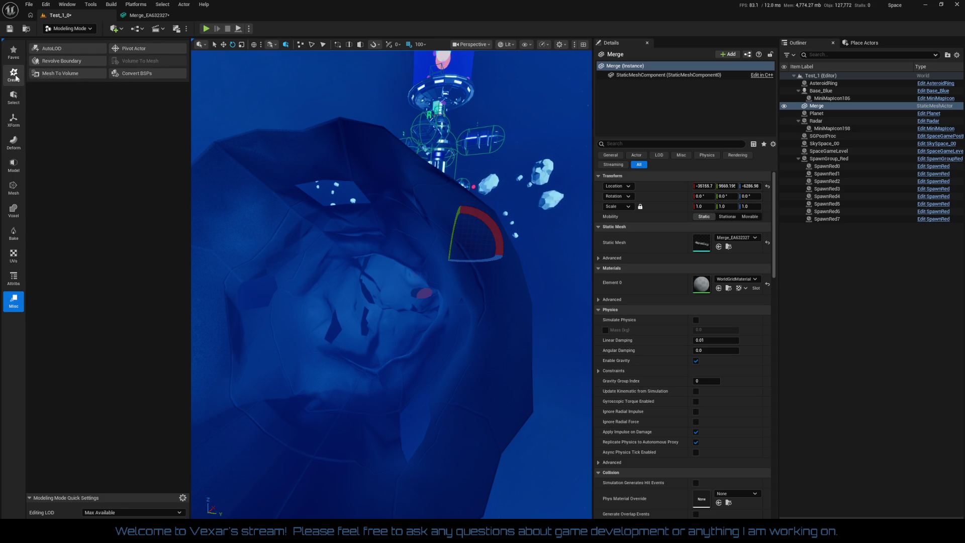
Step: Try Extrude Polygon with one vertex placed in Freehand draw mode, then cancel it
{"action": "left_click", "coordinate": [23, 83]}
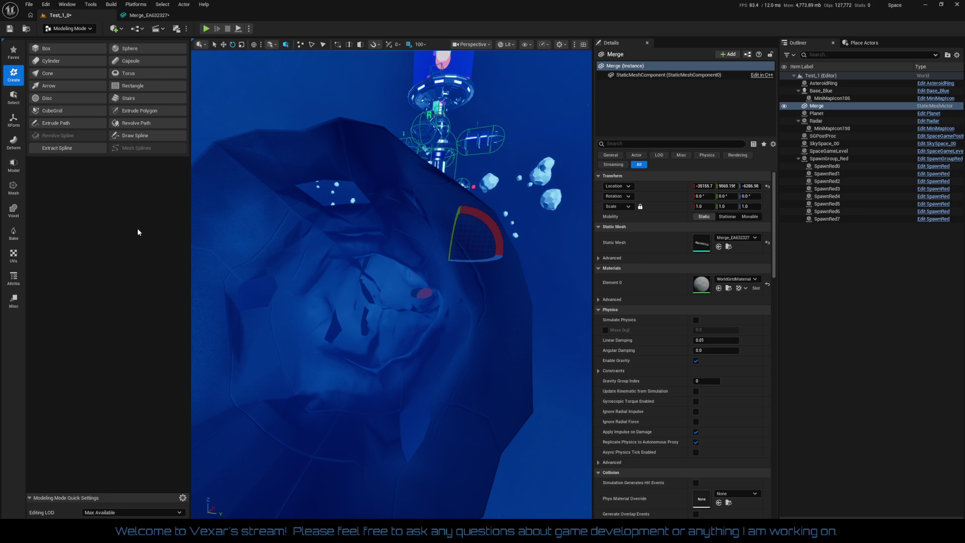
{"action": "left_click", "coordinate": [150, 112]}
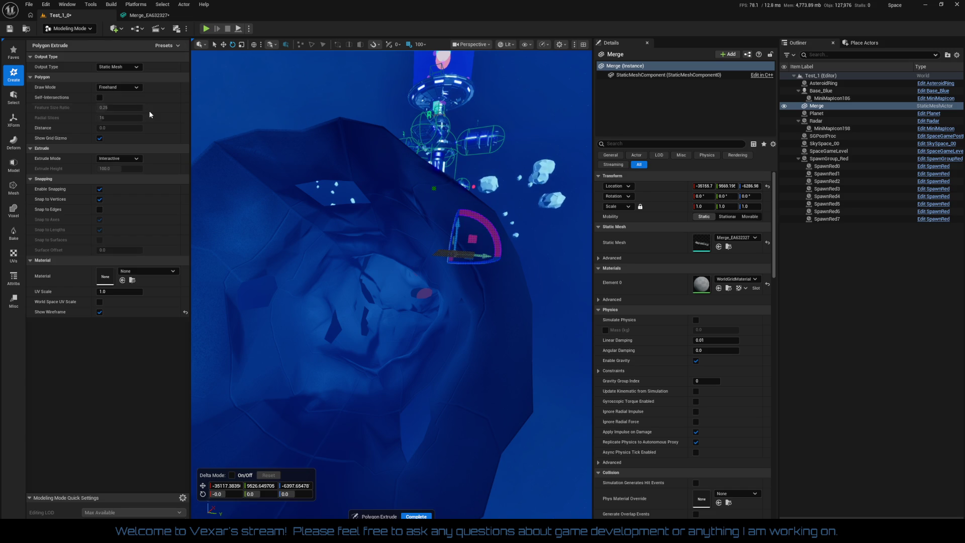
{"action": "mouse_move", "coordinate": [400, 332]}
{"action": "left_mouse_down"}
{"action": "mouse_move", "coordinate": [366, 295]}
{"action": "mouse_move", "coordinate": [351, 368]}
{"action": "mouse_move", "coordinate": [350, 460]}
{"action": "mouse_move", "coordinate": [231, 407]}
{"action": "mouse_move", "coordinate": [241, 382]}
{"action": "mouse_move", "coordinate": [384, 334]}
{"action": "left_mouse_up"}
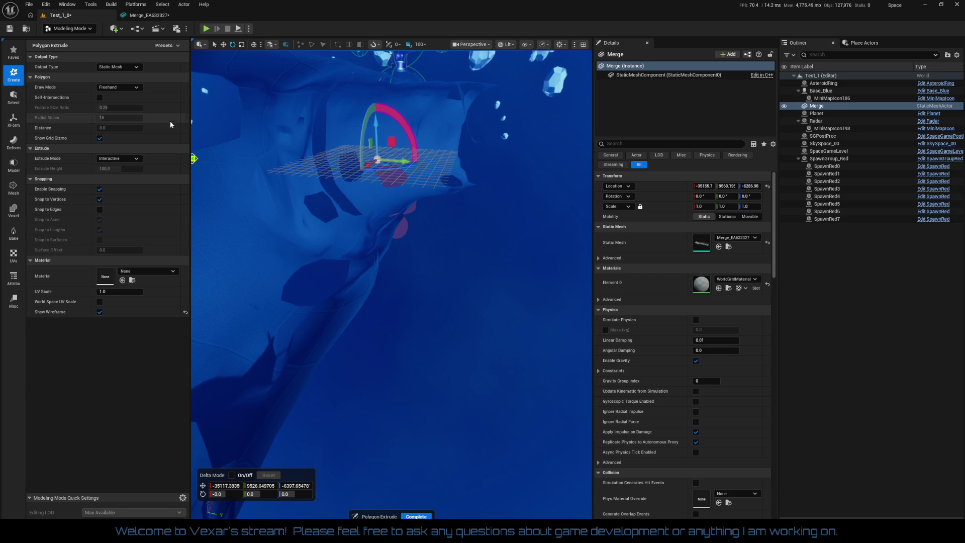
{"action": "left_click", "coordinate": [336, 132]}
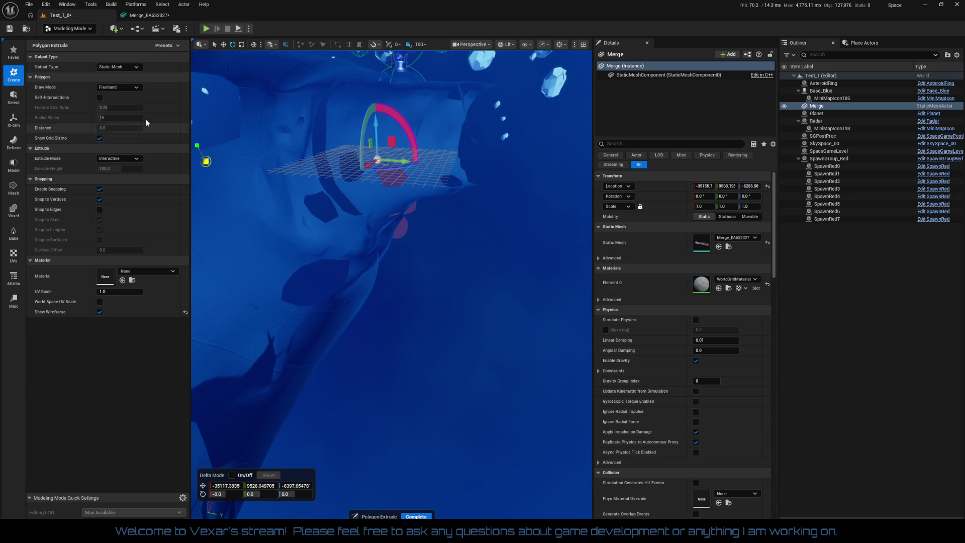
{"action": "left_click", "coordinate": [123, 85]}
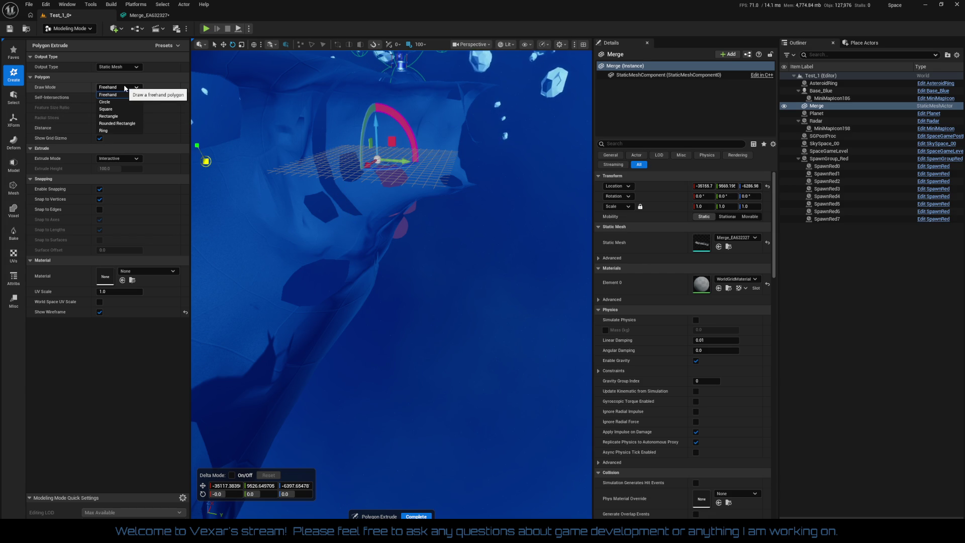
{"action": "left_click", "coordinate": [125, 88]}
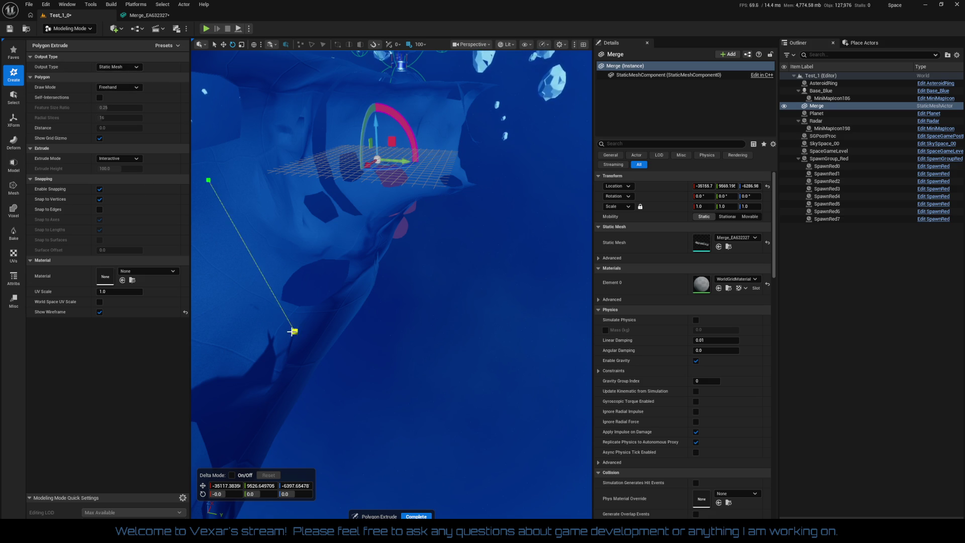
{"action": "scroll", "coordinate": [444, 306], "scroll_direction": "up", "scroll_amount": 3}
{"action": "key", "text": "Escape"}
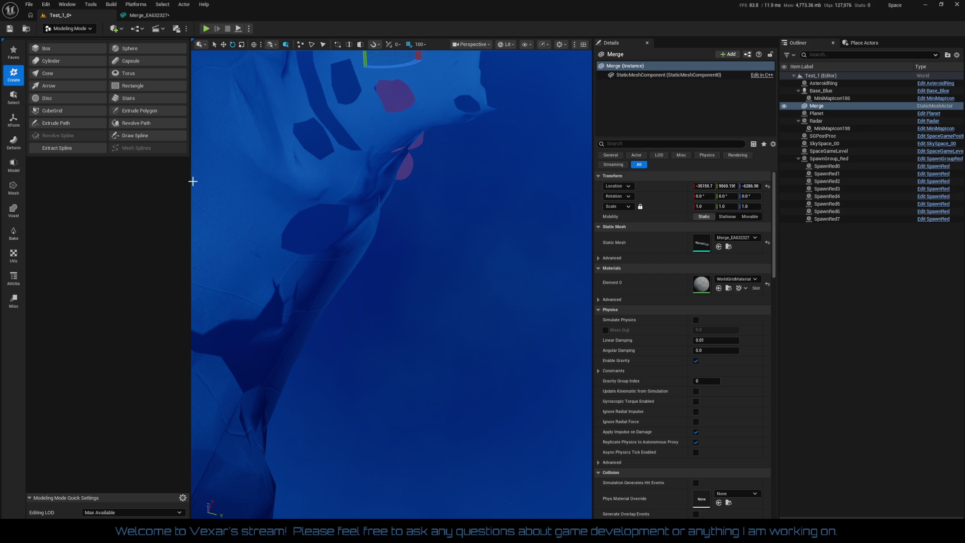
{"action": "scroll", "coordinate": [435, 266], "scroll_direction": "down", "scroll_amount": 5}
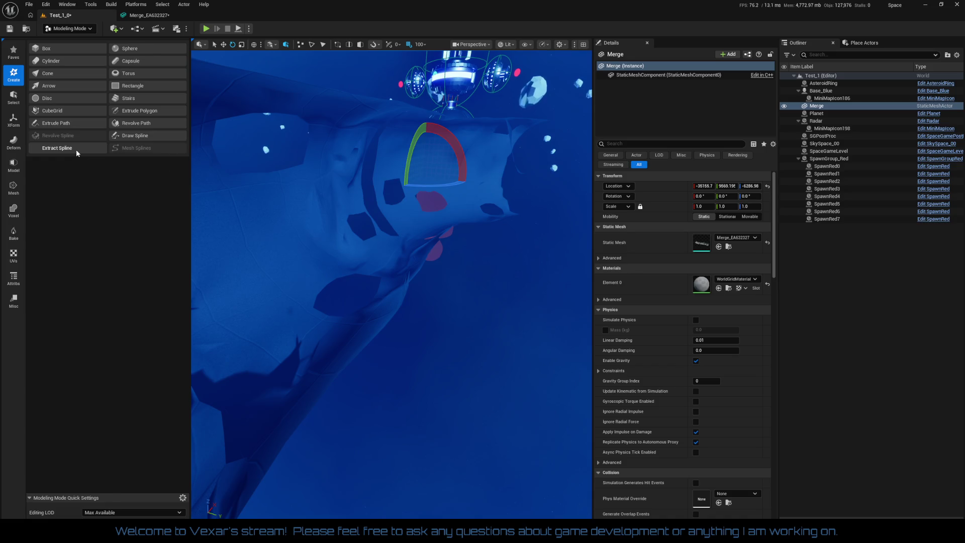
Step: Start Extract Spline, try Open Boundary and Polygroup Loops modes, then return to Plane Cut
{"action": "left_click", "coordinate": [76, 150]}
{"action": "mouse_move", "coordinate": [357, 265]}
{"action": "left_mouse_down"}
{"action": "mouse_move", "coordinate": [347, 252]}
{"action": "mouse_move", "coordinate": [354, 261]}
{"action": "mouse_move", "coordinate": [352, 249]}
{"action": "mouse_move", "coordinate": [359, 251]}
{"action": "mouse_move", "coordinate": [347, 254]}
{"action": "left_mouse_up"}
{"action": "left_click_drag", "start_coordinate": [445, 300], "coordinate": [445, 300]}
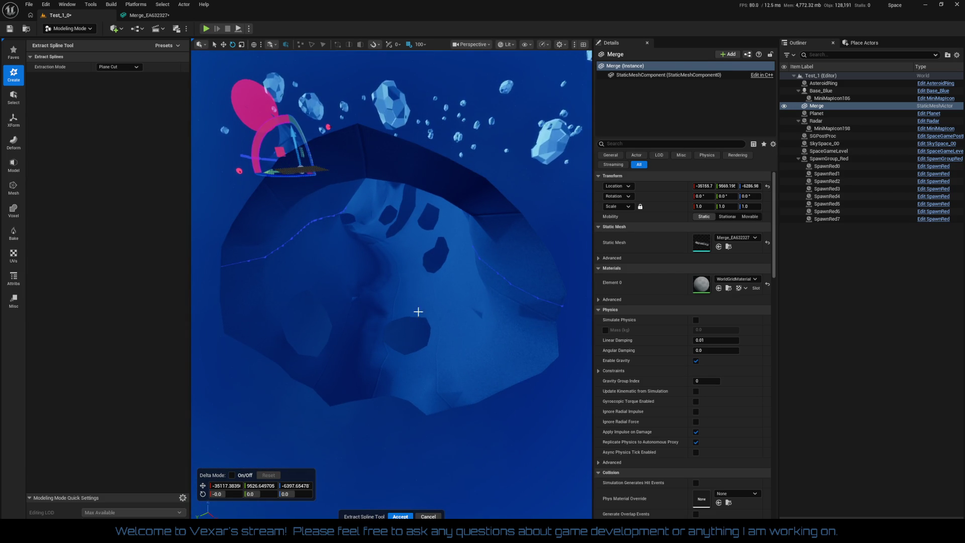
{"action": "left_click", "coordinate": [121, 67]}
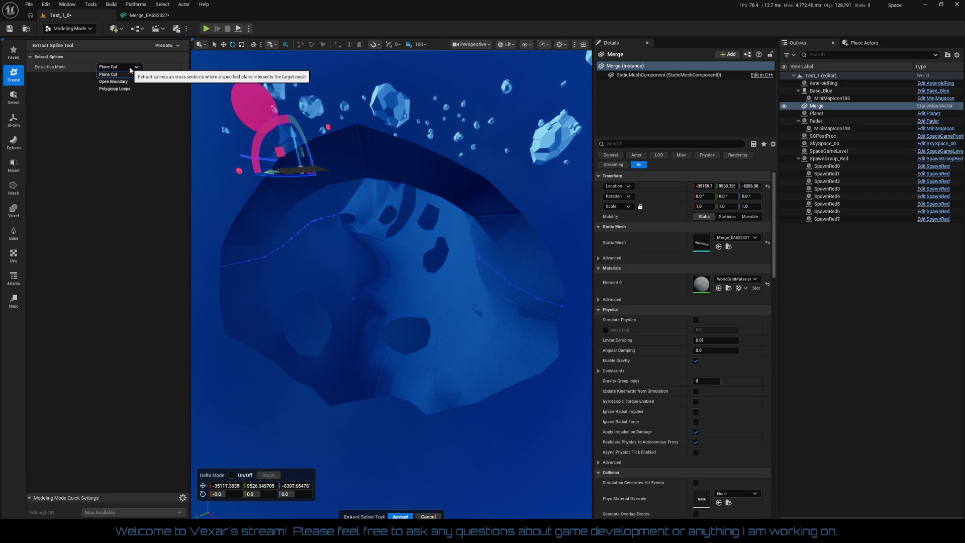
{"action": "left_click", "coordinate": [128, 82]}
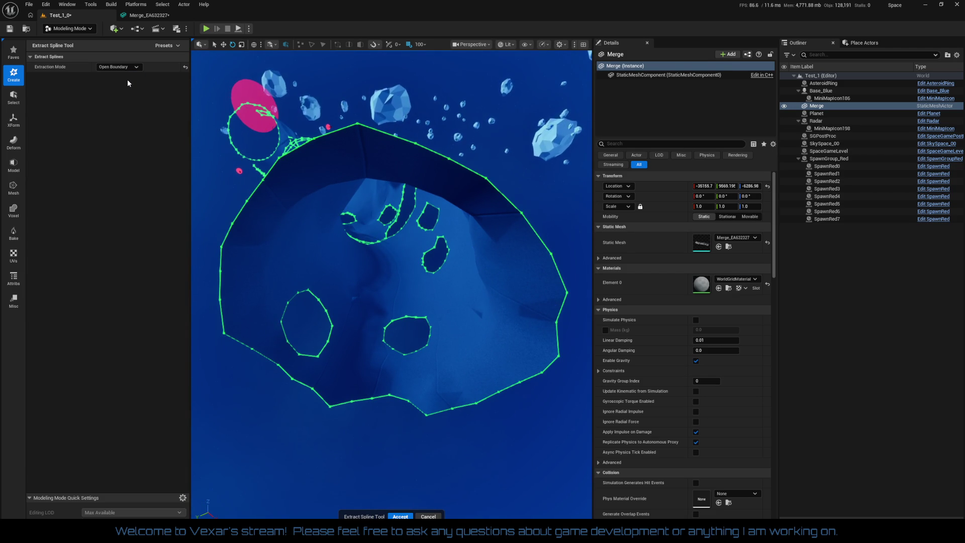
{"action": "left_click", "coordinate": [128, 68]}
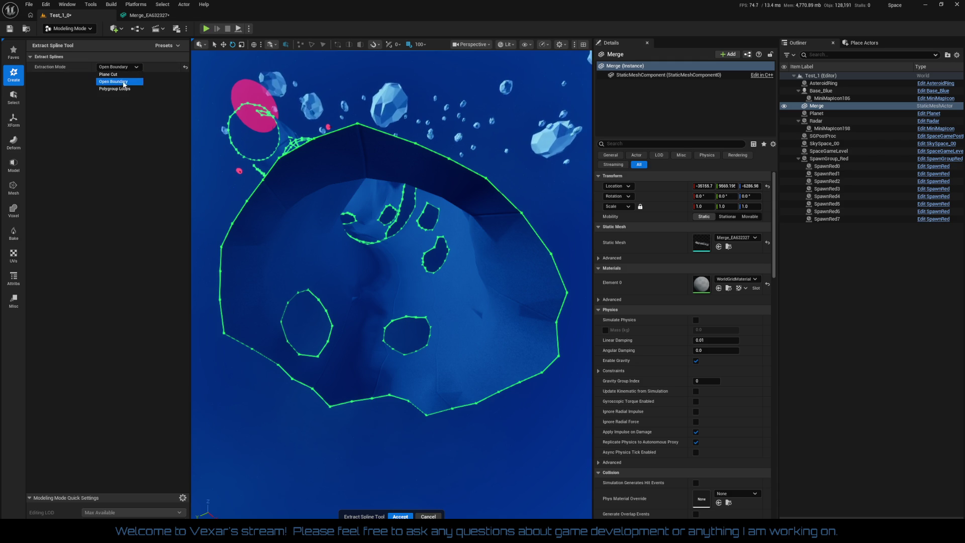
{"action": "left_click", "coordinate": [123, 89]}
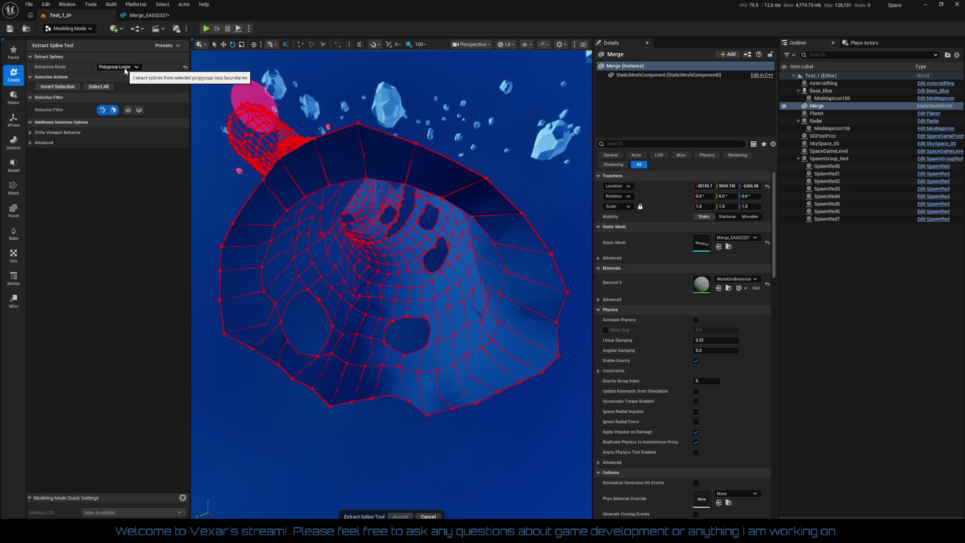
{"action": "left_click", "coordinate": [125, 70]}
{"action": "left_click", "coordinate": [124, 75]}
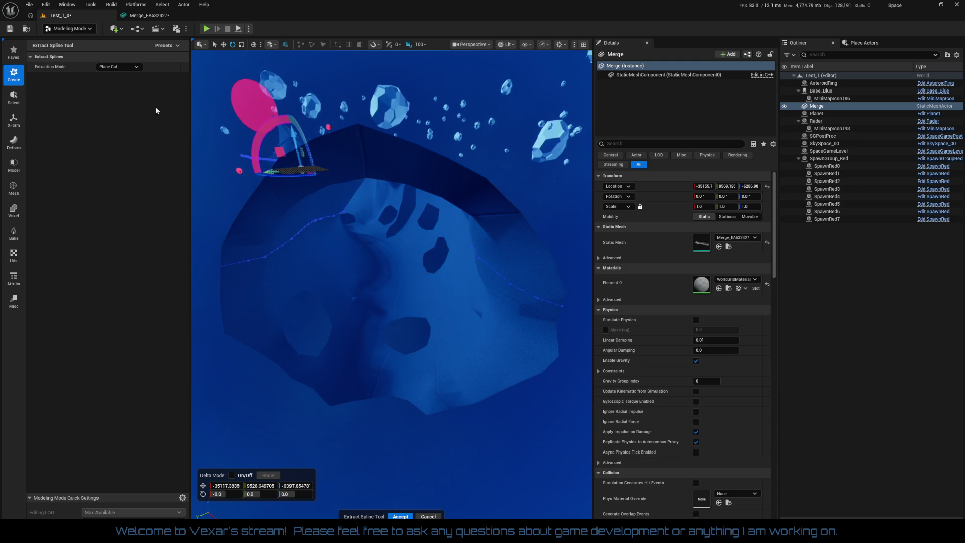
{"action": "mouse_move", "coordinate": [368, 277]}
{"action": "left_mouse_down"}
{"action": "mouse_move", "coordinate": [377, 261]}
{"action": "mouse_move", "coordinate": [466, 221]}
{"action": "mouse_move", "coordinate": [354, 283]}
{"action": "left_mouse_up"}
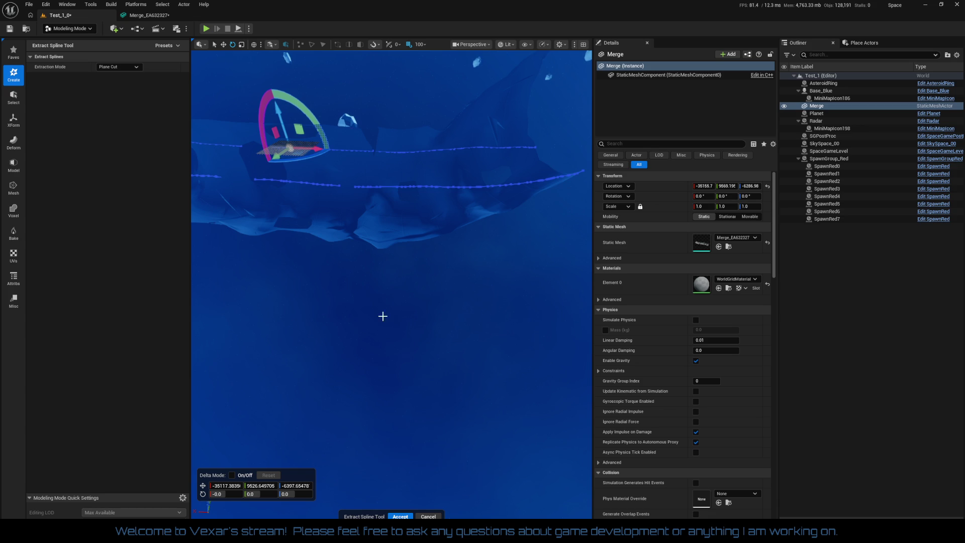
Step: Accept the extracted splines, try Revolve Path, and undo a -20 degree test tilt of Merge
{"action": "left_click", "coordinate": [400, 516]}
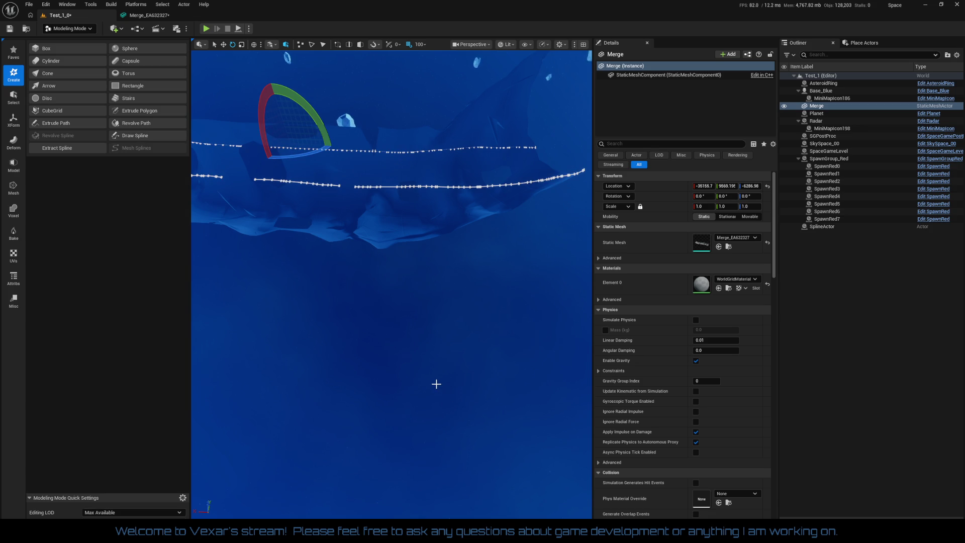
{"action": "left_click_drag", "start_coordinate": [354, 282], "coordinate": [358, 280]}
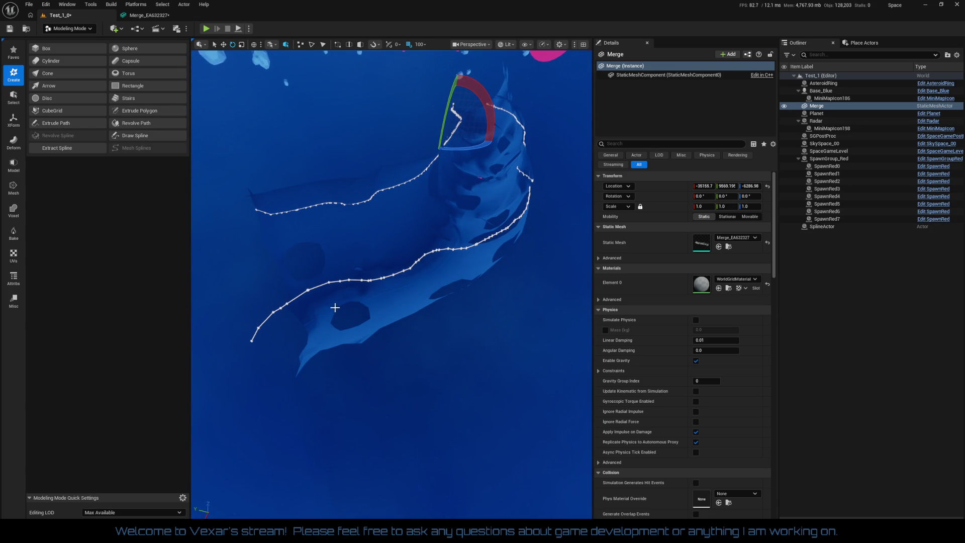
{"action": "left_click", "coordinate": [153, 122]}
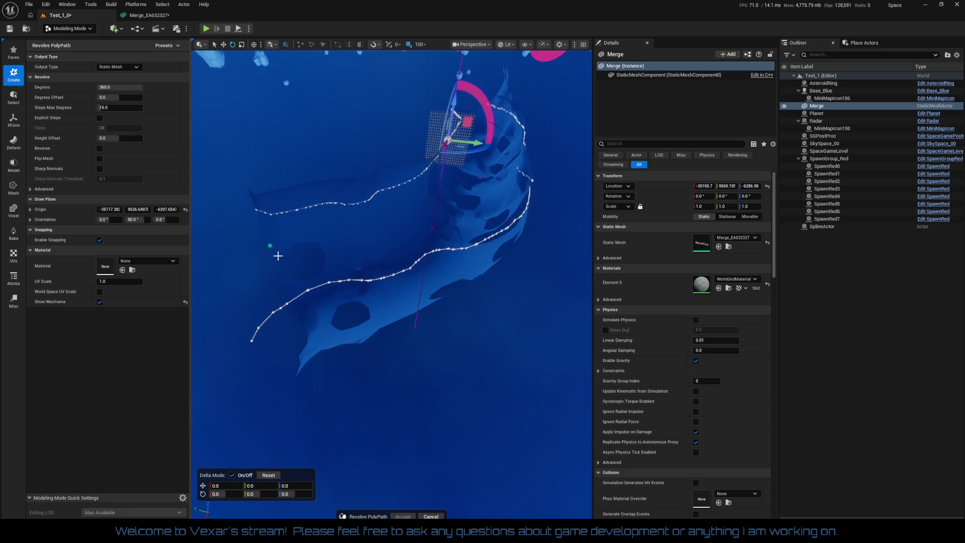
{"action": "mouse_move", "coordinate": [391, 346]}
{"action": "left_mouse_down"}
{"action": "mouse_move", "coordinate": [373, 371]}
{"action": "mouse_move", "coordinate": [373, 455]}
{"action": "mouse_move", "coordinate": [415, 281]}
{"action": "left_mouse_up"}
{"action": "key", "text": "Escape"}
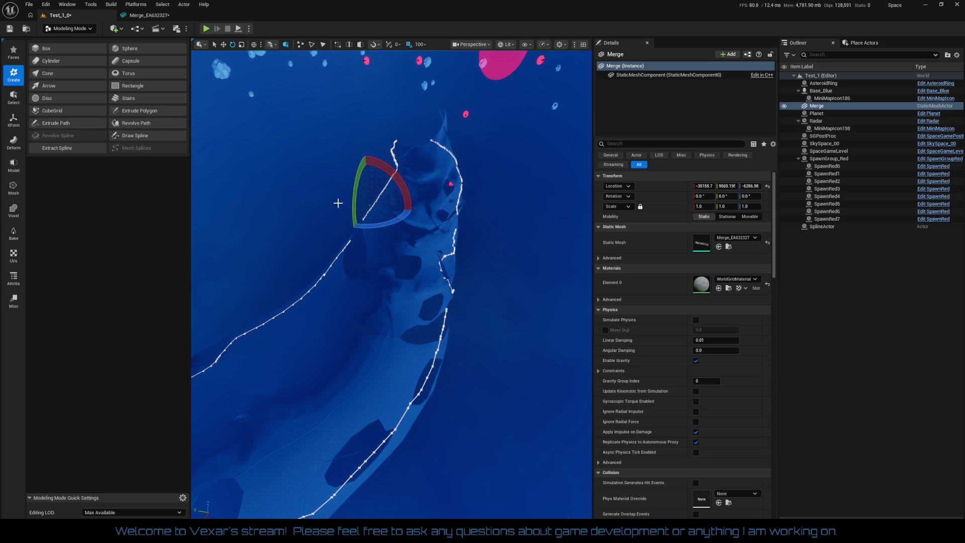
{"action": "mouse_move", "coordinate": [355, 214]}
{"action": "left_mouse_down"}
{"action": "mouse_move", "coordinate": [354, 242]}
{"action": "mouse_move", "coordinate": [351, 204]}
{"action": "left_mouse_up"}
{"action": "key", "text": "ctrl+z"}
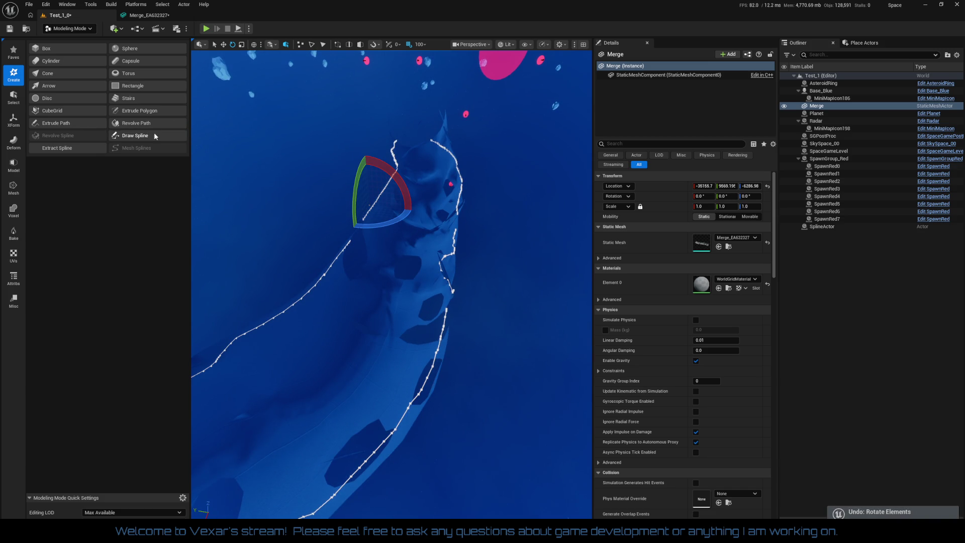
Step: Draw a four-point revolve path on a tilted plane, then start Extrude Path
{"action": "left_click", "coordinate": [149, 123]}
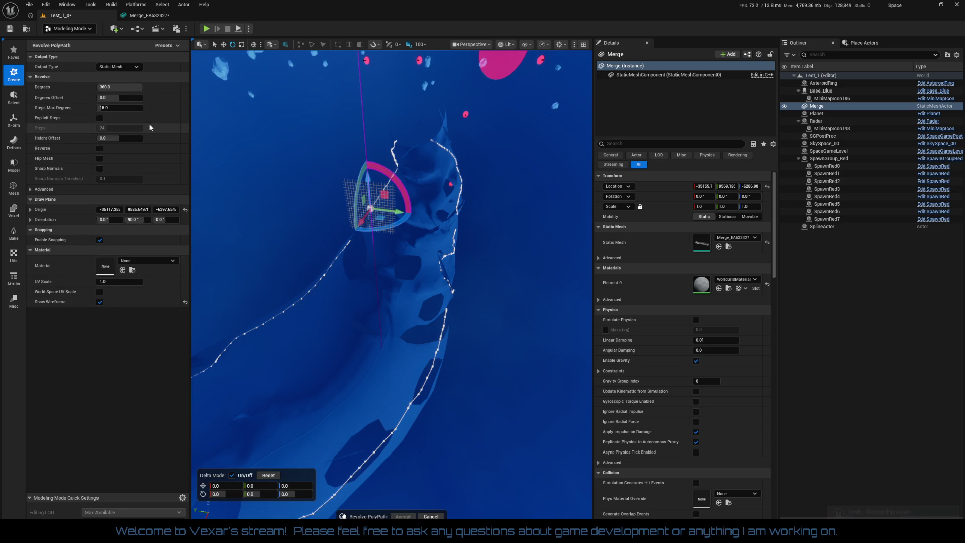
{"action": "left_click_drag", "start_coordinate": [358, 202], "coordinate": [373, 168]}
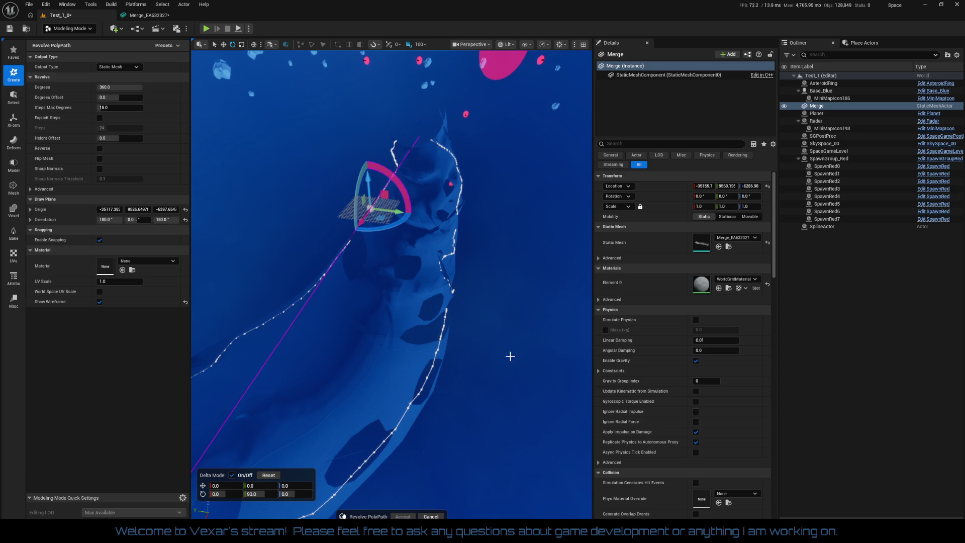
{"action": "left_click", "coordinate": [510, 356]}
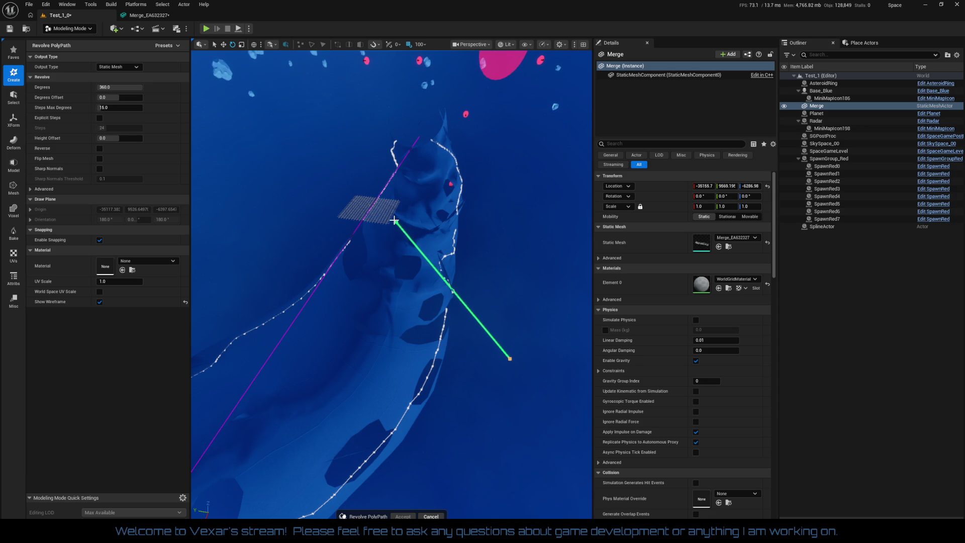
{"action": "left_click", "coordinate": [531, 191]}
{"action": "left_click", "coordinate": [438, 197]}
{"action": "double_click", "coordinate": [425, 279]}
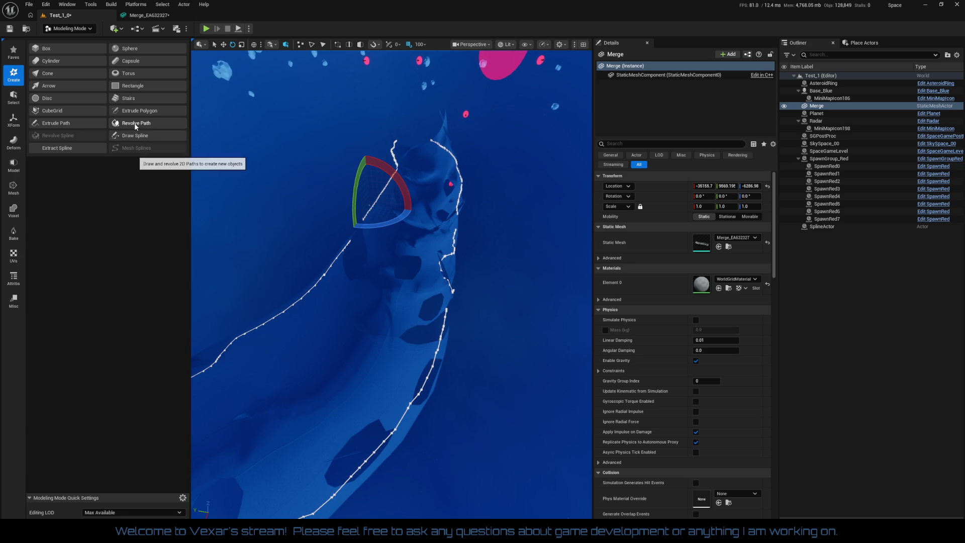
{"action": "left_click", "coordinate": [77, 126]}
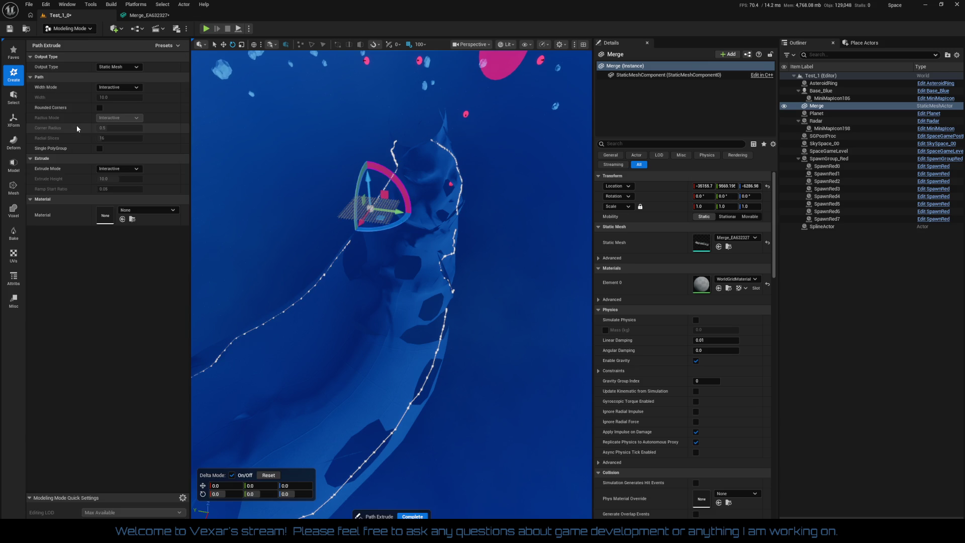
Step: Try a fixed path width of about 778, then set Width Mode back to Interactive
{"action": "left_click_drag", "start_coordinate": [479, 344], "coordinate": [446, 330]}
{"action": "left_click", "coordinate": [113, 89]}
{"action": "left_click", "coordinate": [115, 94]}
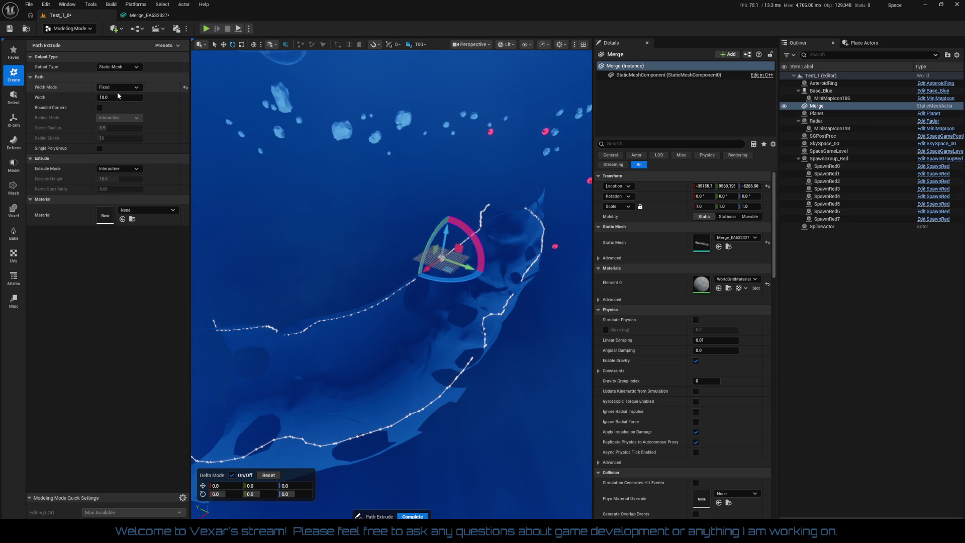
{"action": "left_click_drag", "start_coordinate": [121, 100], "coordinate": [187, 103]}
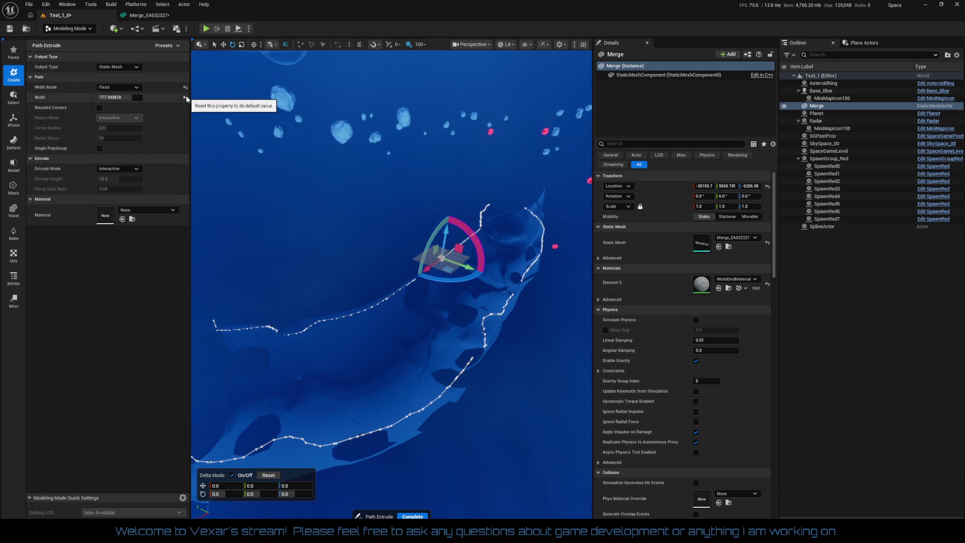
{"action": "left_click", "coordinate": [115, 86]}
{"action": "left_click", "coordinate": [109, 102]}
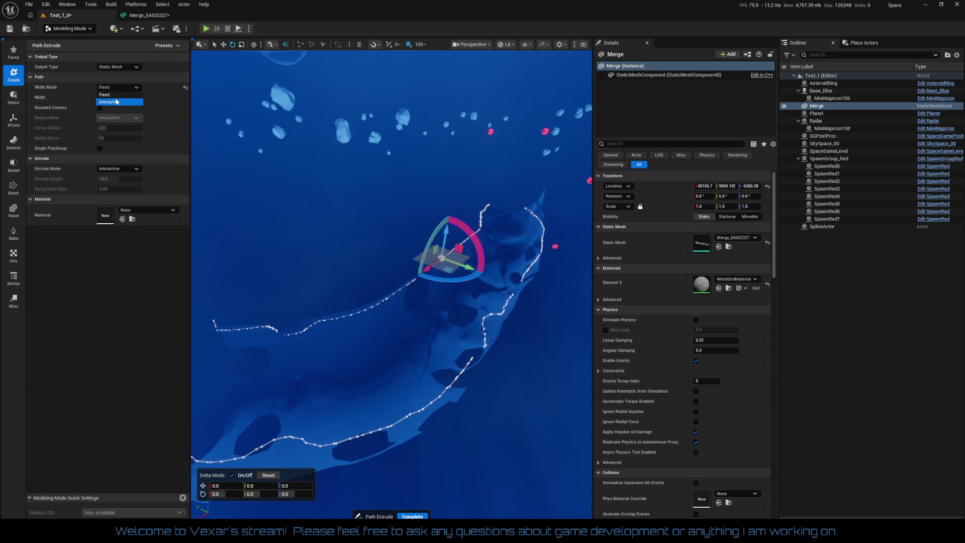
Step: Offset the extrusion plane -1600 along Y, enable Rounded Corners, and complete the extrusion
{"action": "mouse_move", "coordinate": [207, 164]}
{"action": "left_mouse_down"}
{"action": "mouse_move", "coordinate": [274, 216]}
{"action": "mouse_move", "coordinate": [318, 232]}
{"action": "mouse_move", "coordinate": [334, 267]}
{"action": "mouse_move", "coordinate": [280, 239]}
{"action": "mouse_move", "coordinate": [279, 272]}
{"action": "mouse_move", "coordinate": [243, 325]}
{"action": "mouse_move", "coordinate": [218, 347]}
{"action": "mouse_move", "coordinate": [246, 282]}
{"action": "mouse_move", "coordinate": [198, 360]}
{"action": "mouse_move", "coordinate": [198, 342]}
{"action": "left_mouse_up"}
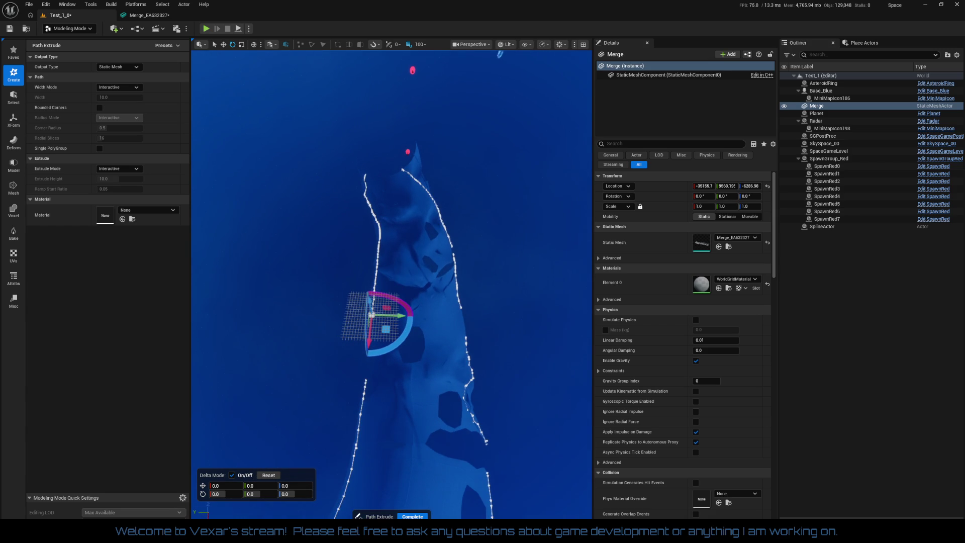
{"action": "mouse_move", "coordinate": [391, 315]}
{"action": "left_mouse_down"}
{"action": "mouse_move", "coordinate": [443, 318]}
{"action": "mouse_move", "coordinate": [405, 251]}
{"action": "left_mouse_up"}
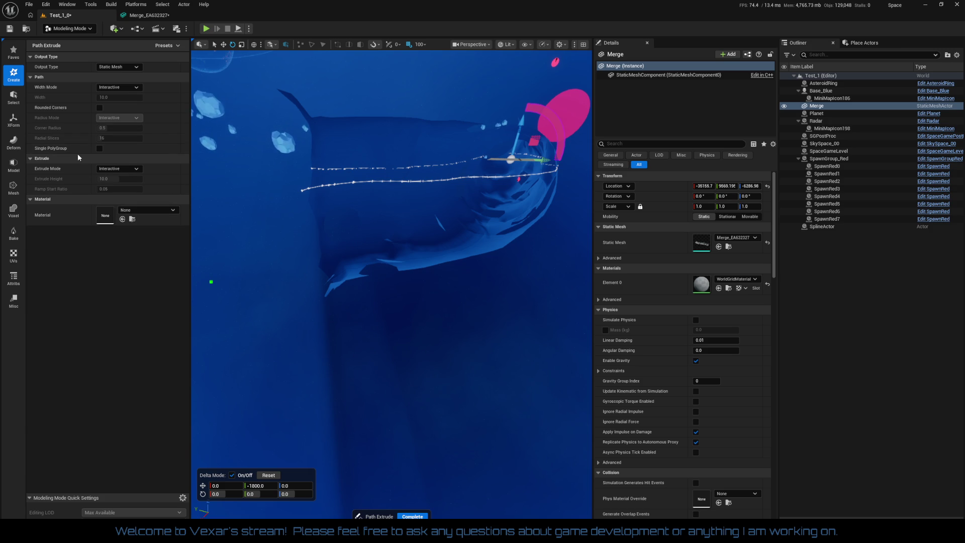
{"action": "left_click", "coordinate": [100, 107]}
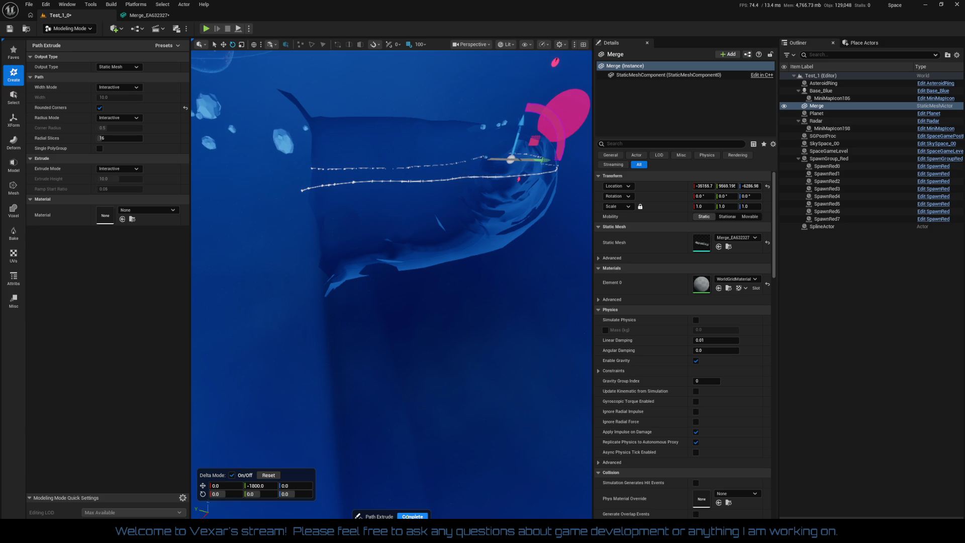
{"action": "left_click", "coordinate": [415, 515]}
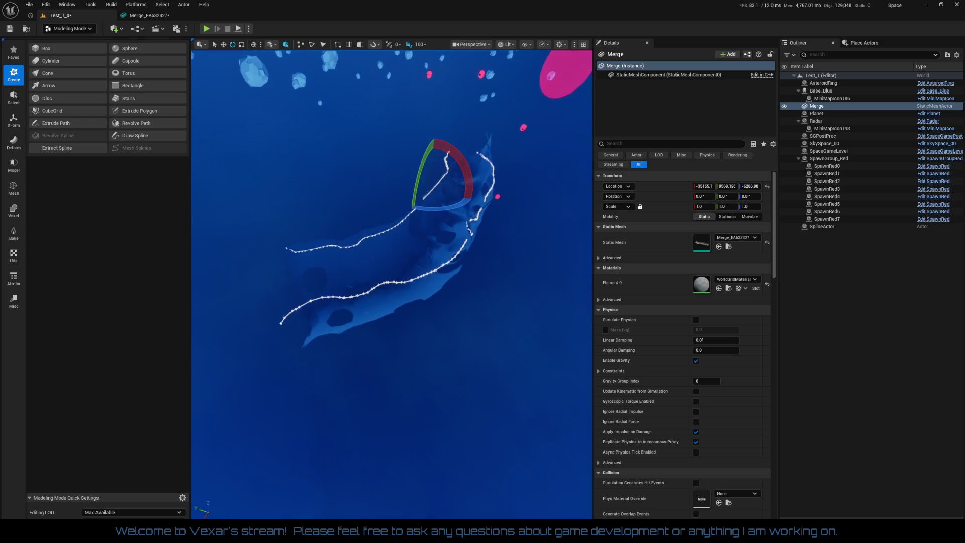
Step: Raise the Merge asteroid 800 units, then undo the move and the spline extraction
{"action": "key", "text": "w"}
{"action": "mouse_move", "coordinate": [449, 190]}
{"action": "left_mouse_down"}
{"action": "mouse_move", "coordinate": [459, 123]}
{"action": "mouse_move", "coordinate": [435, 236]}
{"action": "left_mouse_up"}
{"action": "key", "text": "ctrl+z"}
{"action": "key", "text": "ctrl+z"}
{"action": "key", "text": "ctrl+z"}
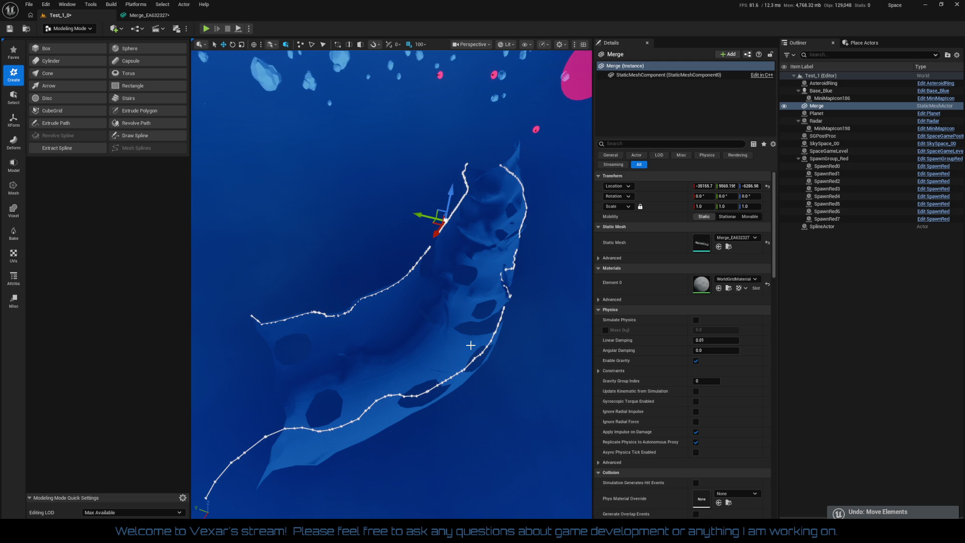
{"action": "left_click_drag", "start_coordinate": [448, 362], "coordinate": [426, 344]}
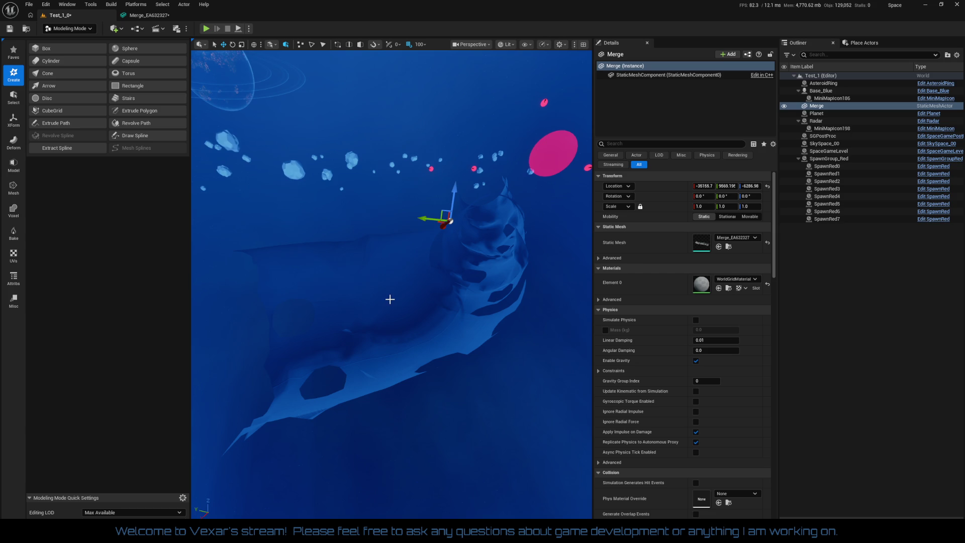
Step: Extract Plane Cut splines from the asteroid's edges into a new SplineActor
{"action": "left_click", "coordinate": [71, 149]}
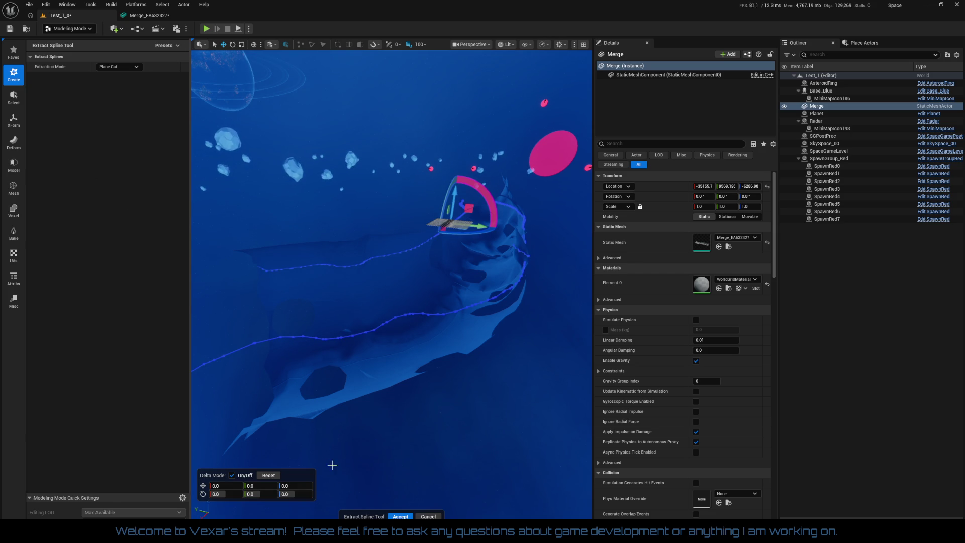
{"action": "left_click", "coordinate": [396, 516]}
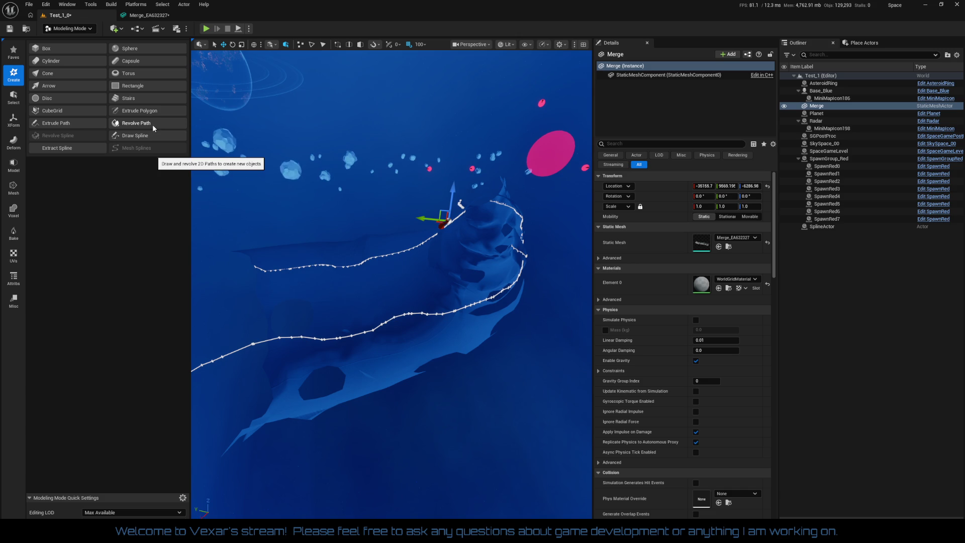
{"action": "left_click", "coordinate": [151, 111]}
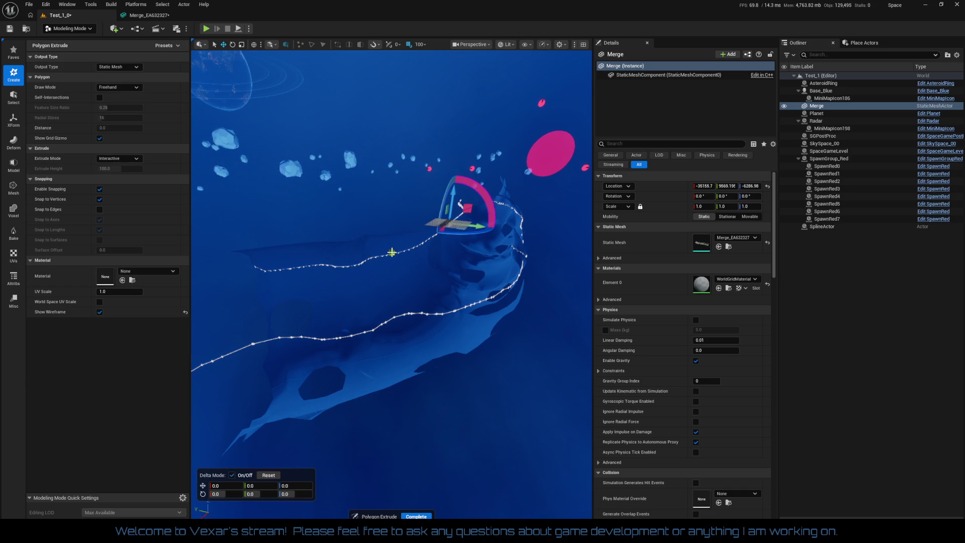
{"action": "mouse_move", "coordinate": [398, 269]}
{"action": "left_mouse_down"}
{"action": "mouse_move", "coordinate": [410, 274]}
{"action": "mouse_move", "coordinate": [306, 397]}
{"action": "mouse_move", "coordinate": [410, 297]}
{"action": "left_mouse_up"}
{"action": "mouse_move", "coordinate": [386, 267]}
{"action": "left_mouse_down"}
{"action": "mouse_move", "coordinate": [367, 338]}
{"action": "mouse_move", "coordinate": [372, 386]}
{"action": "left_mouse_up"}
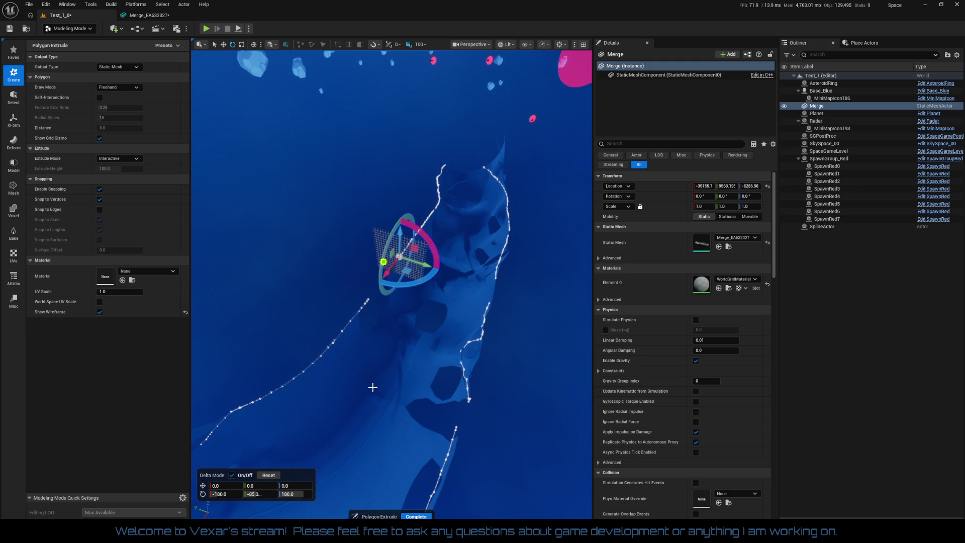
{"action": "left_click_drag", "start_coordinate": [372, 387], "coordinate": [372, 367]}
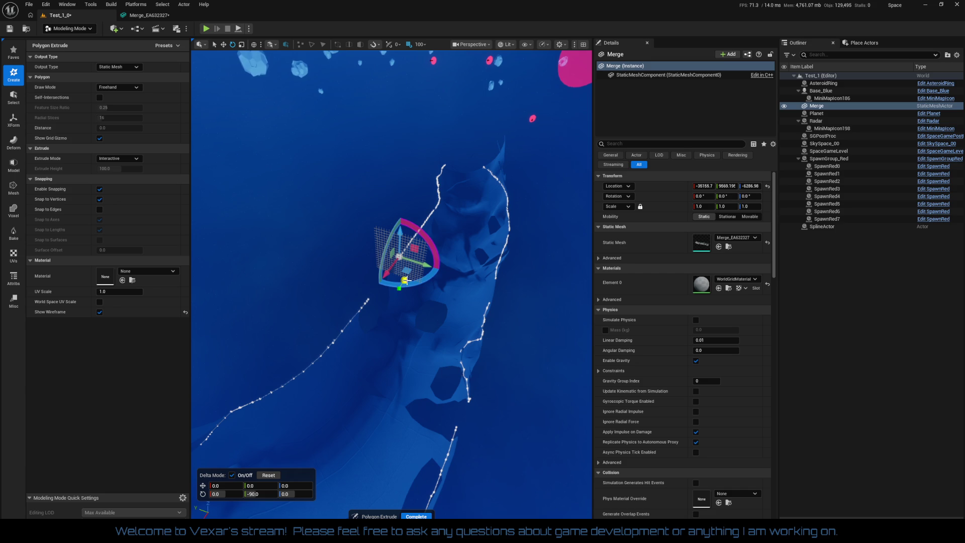
{"action": "mouse_move", "coordinate": [405, 282]}
{"action": "left_mouse_down"}
{"action": "mouse_move", "coordinate": [508, 261]}
{"action": "mouse_move", "coordinate": [379, 305]}
{"action": "mouse_move", "coordinate": [401, 304]}
{"action": "left_mouse_up"}
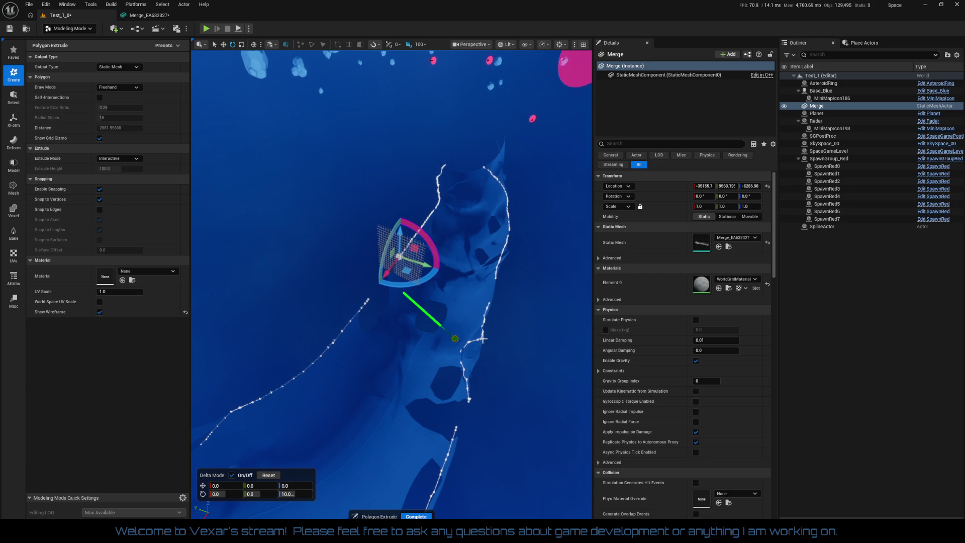
{"action": "left_click", "coordinate": [491, 311]}
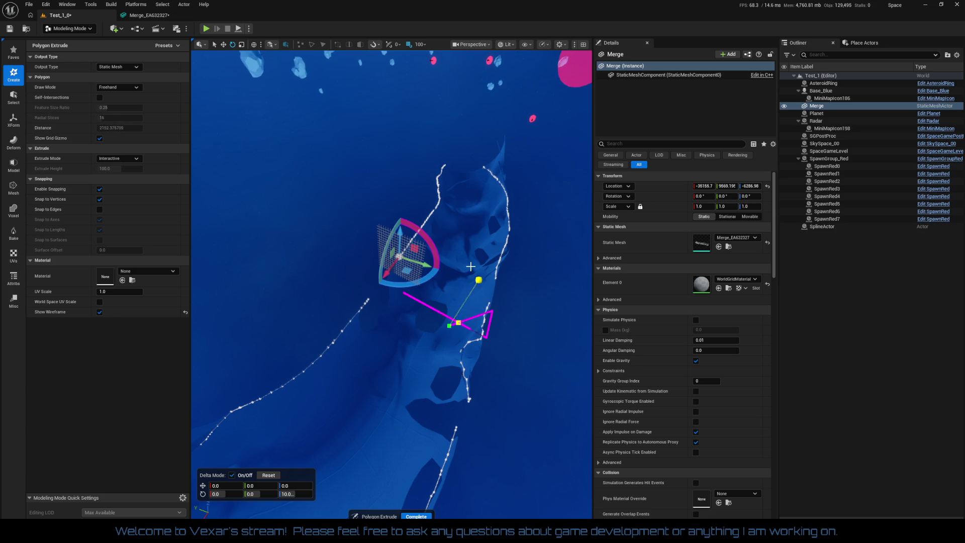
{"action": "left_click", "coordinate": [400, 269]}
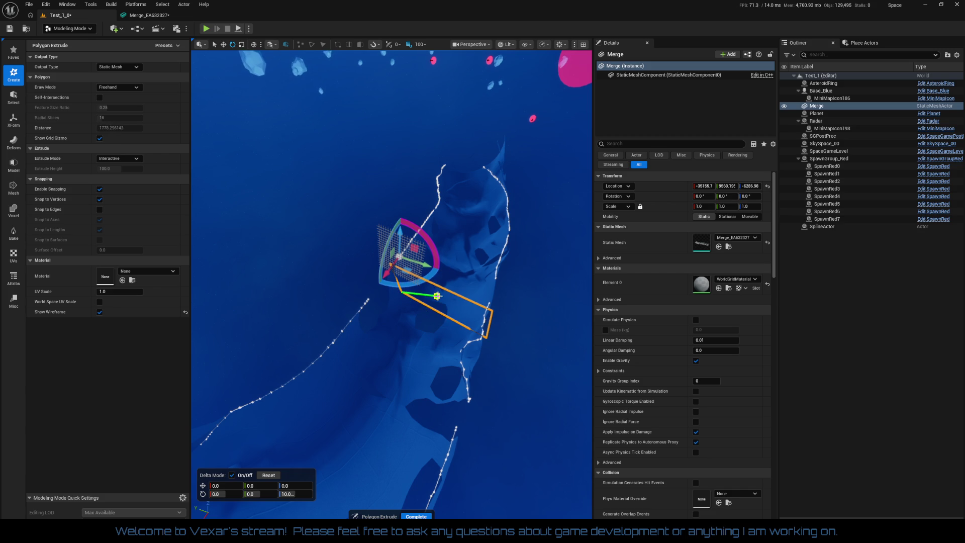
{"action": "key", "text": "Escape"}
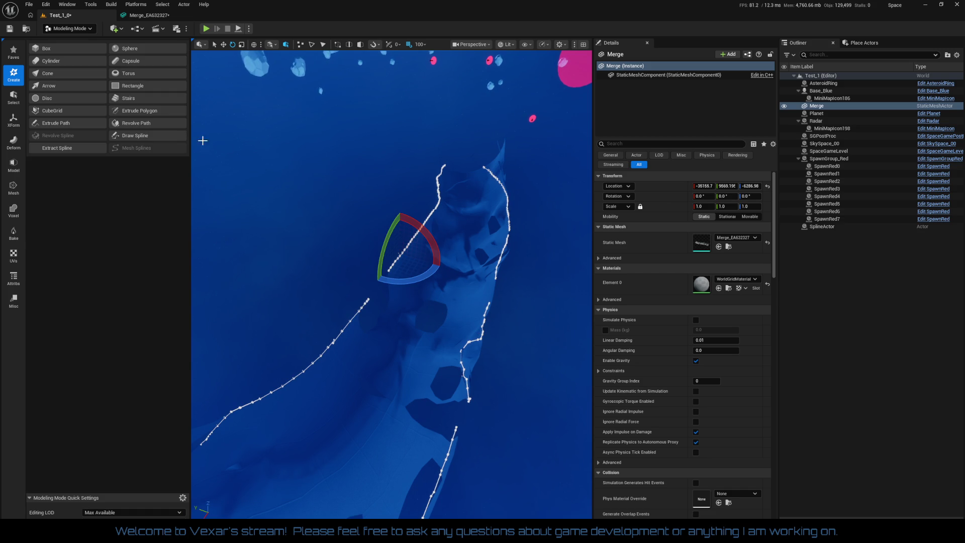
{"action": "left_click", "coordinate": [158, 112]}
{"action": "mouse_move", "coordinate": [467, 171]}
{"action": "left_mouse_down"}
{"action": "mouse_move", "coordinate": [431, 341]}
{"action": "mouse_move", "coordinate": [318, 468]}
{"action": "left_mouse_up"}
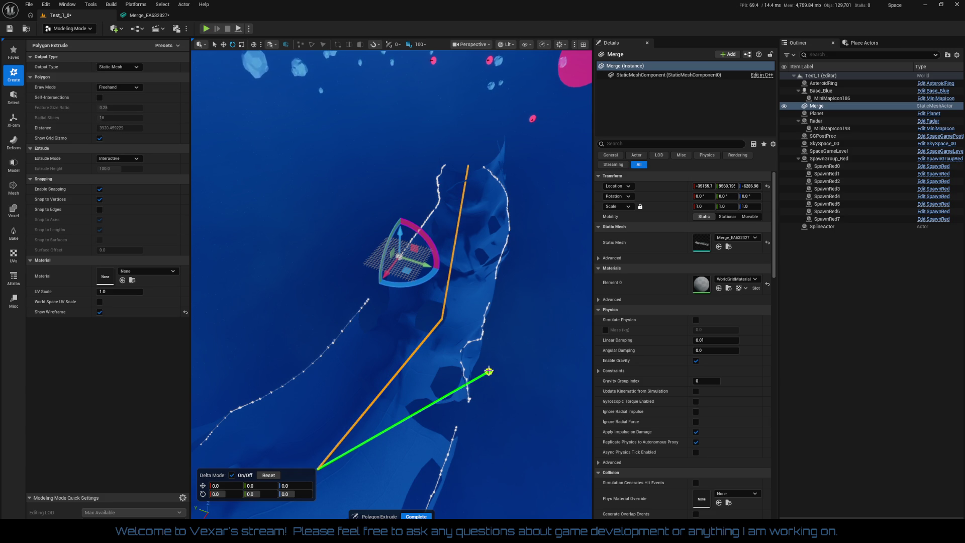
{"action": "scroll", "coordinate": [485, 381], "scroll_direction": "down", "scroll_amount": 3}
{"action": "scroll", "coordinate": [534, 272], "scroll_direction": "up", "scroll_amount": 3}
{"action": "left_click_drag", "start_coordinate": [347, 438], "coordinate": [206, 516]}
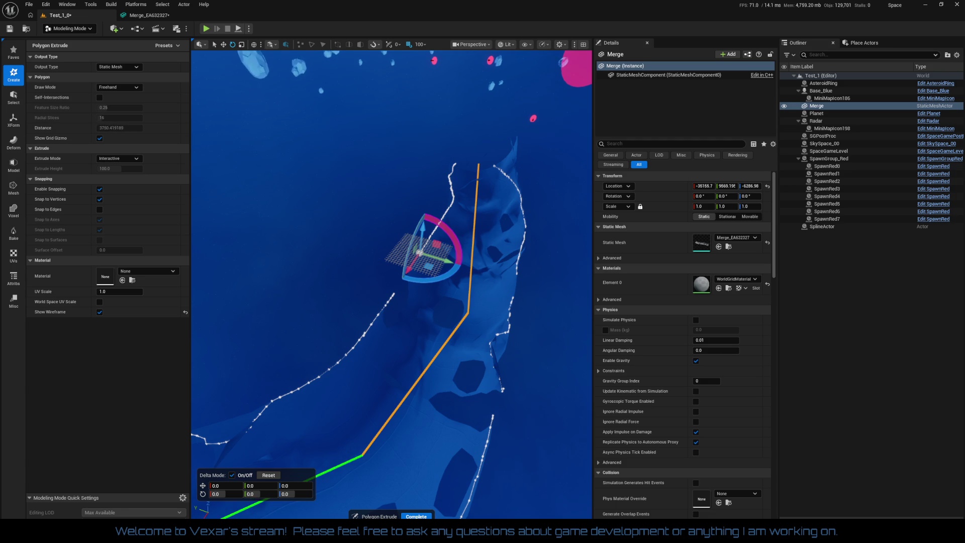
{"action": "left_click", "coordinate": [387, 397]}
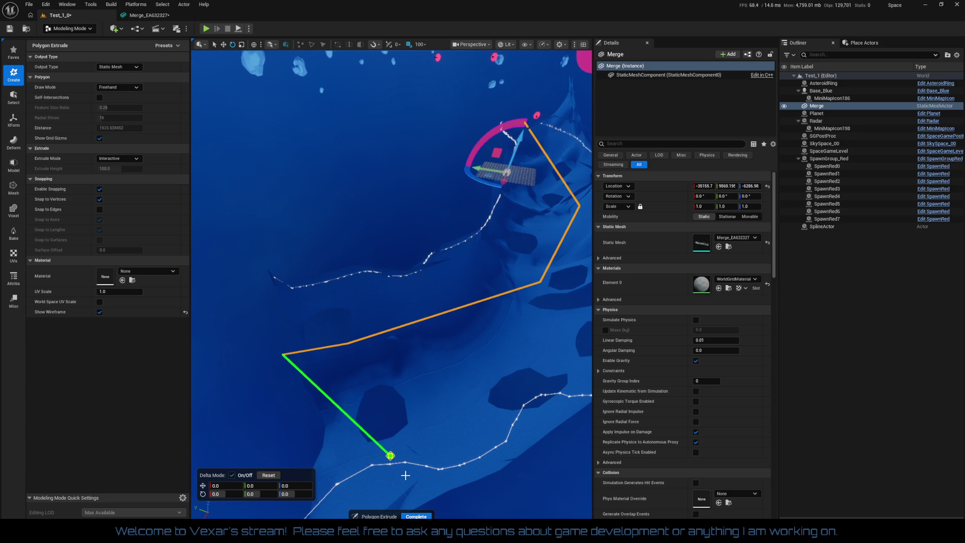
{"action": "left_click", "coordinate": [415, 515]}
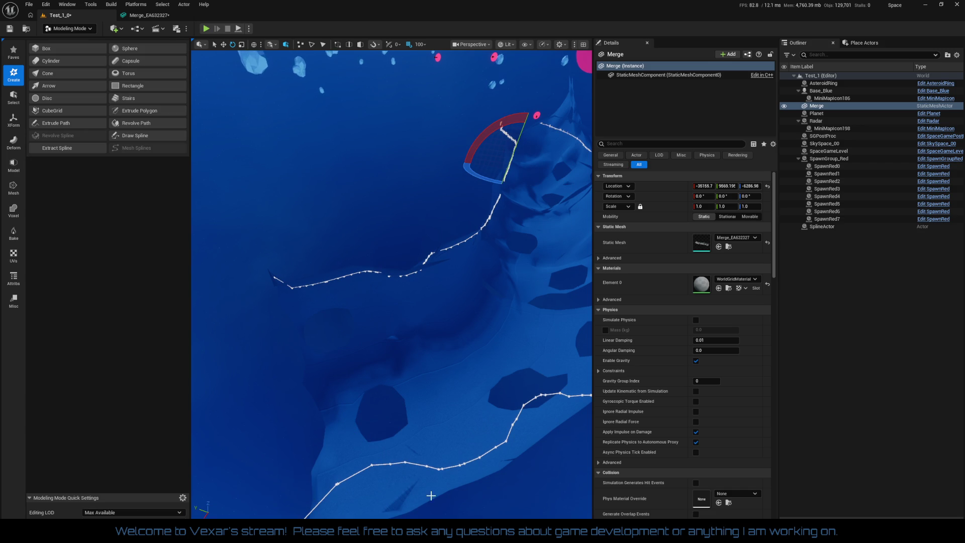
{"action": "left_click_drag", "start_coordinate": [413, 393], "coordinate": [413, 382]}
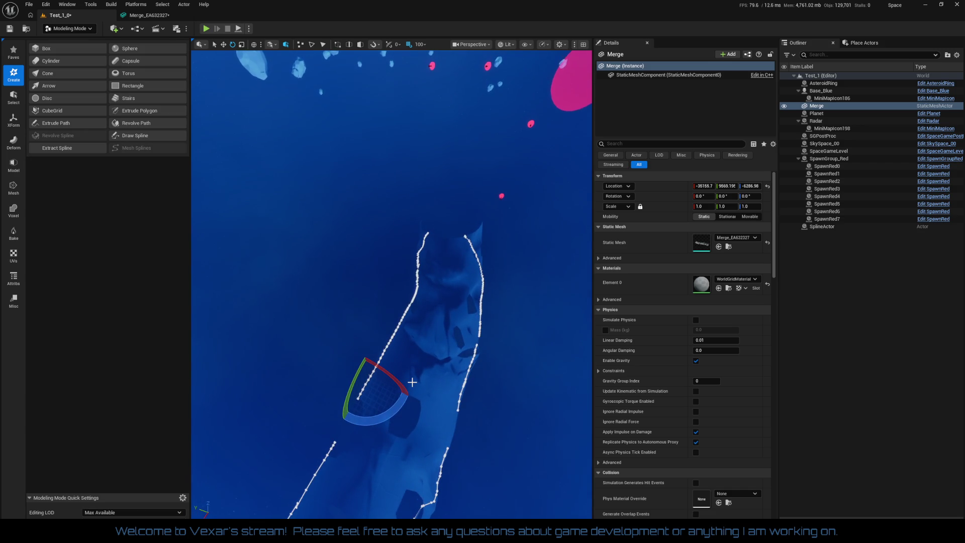
{"action": "left_click_drag", "start_coordinate": [420, 443], "coordinate": [420, 425]}
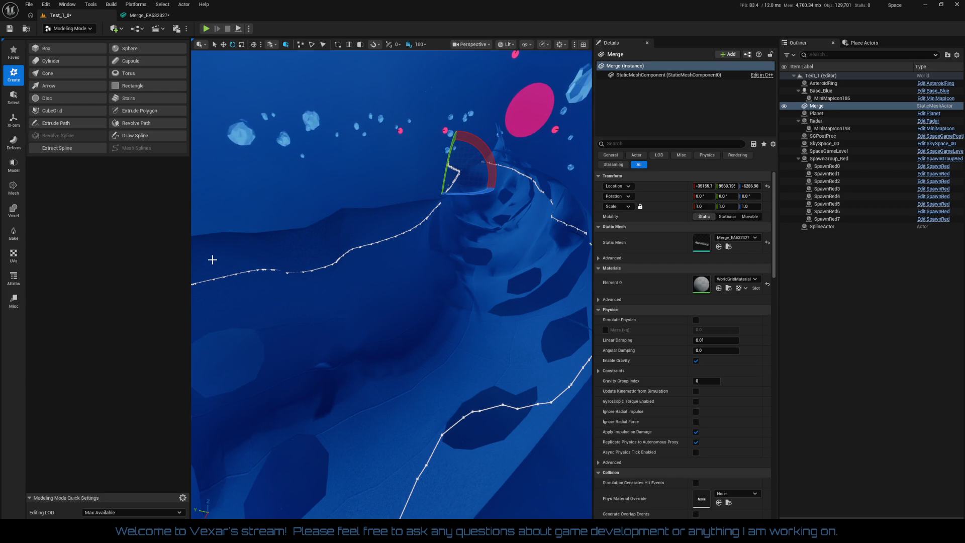
{"action": "left_click_drag", "start_coordinate": [432, 362], "coordinate": [432, 359]}
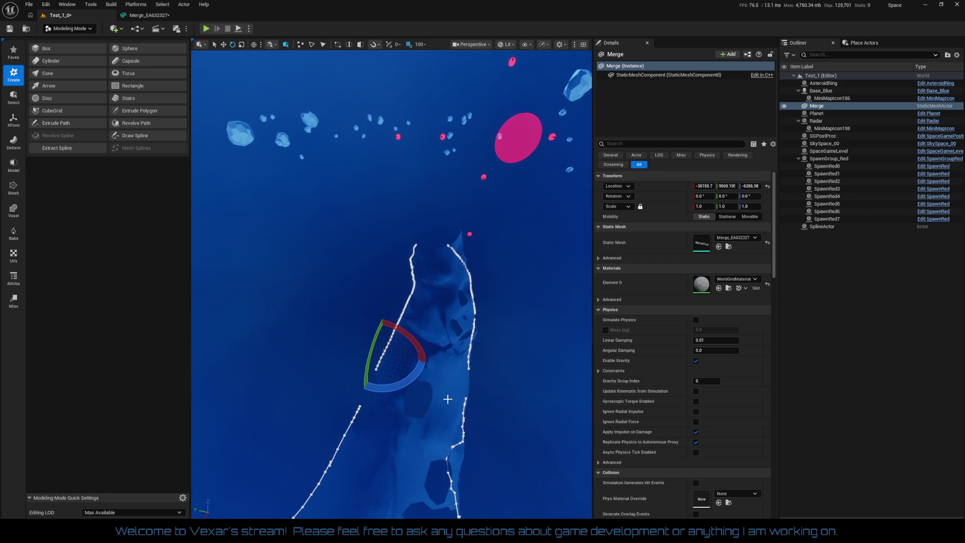
{"action": "left_click_drag", "start_coordinate": [448, 403], "coordinate": [385, 355]}
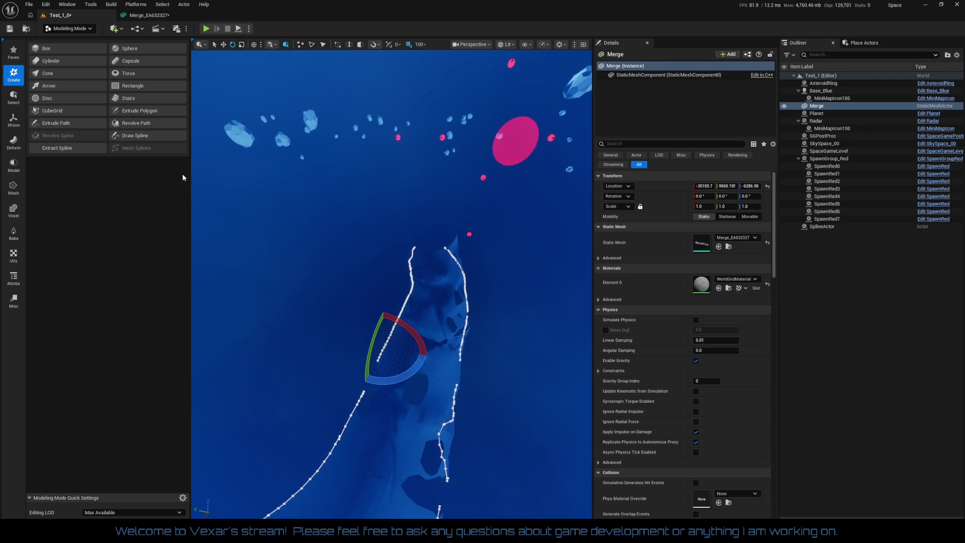
{"action": "left_click", "coordinate": [148, 136]}
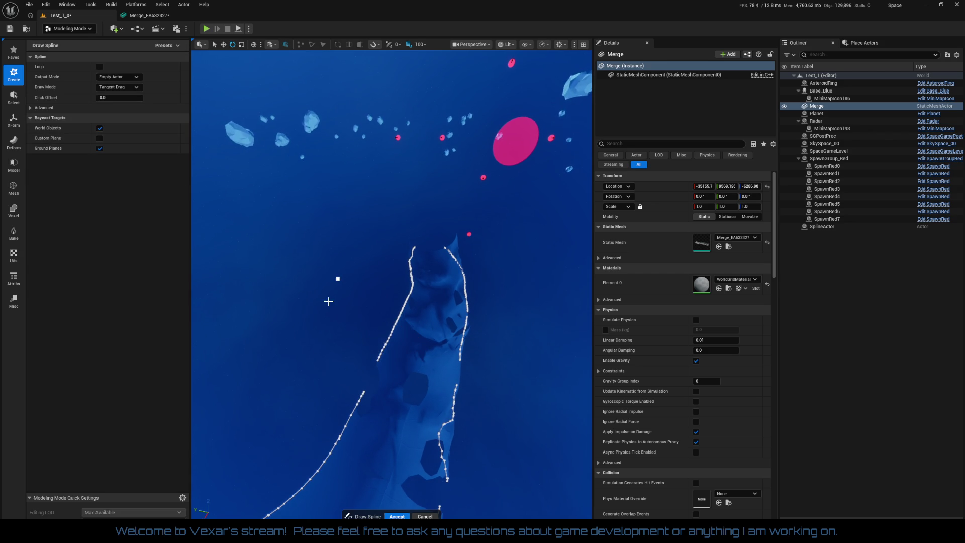
{"action": "left_click", "coordinate": [284, 346]}
{"action": "left_click", "coordinate": [260, 297]}
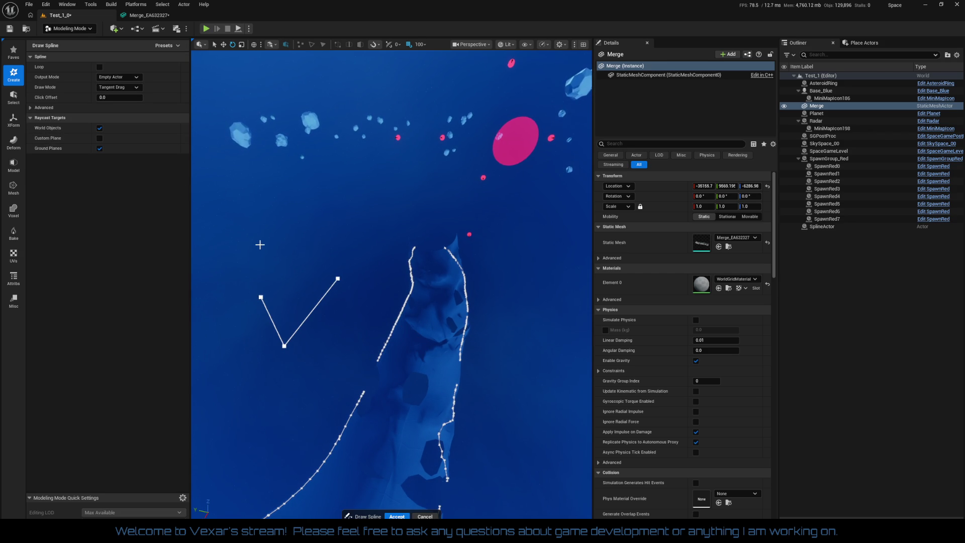
{"action": "mouse_move", "coordinate": [263, 238]}
{"action": "left_mouse_down"}
{"action": "mouse_move", "coordinate": [280, 206]}
{"action": "mouse_move", "coordinate": [298, 226]}
{"action": "left_mouse_up"}
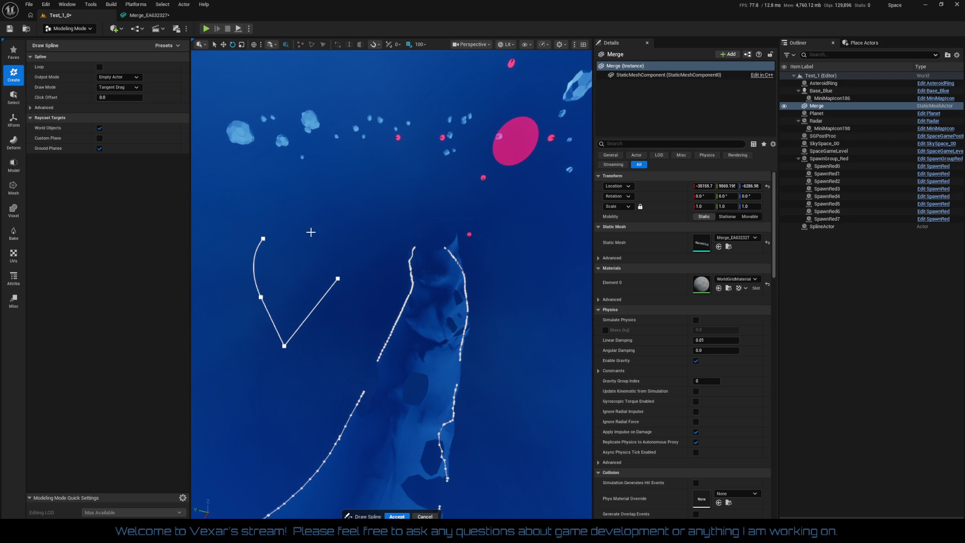
{"action": "left_click", "coordinate": [397, 516]}
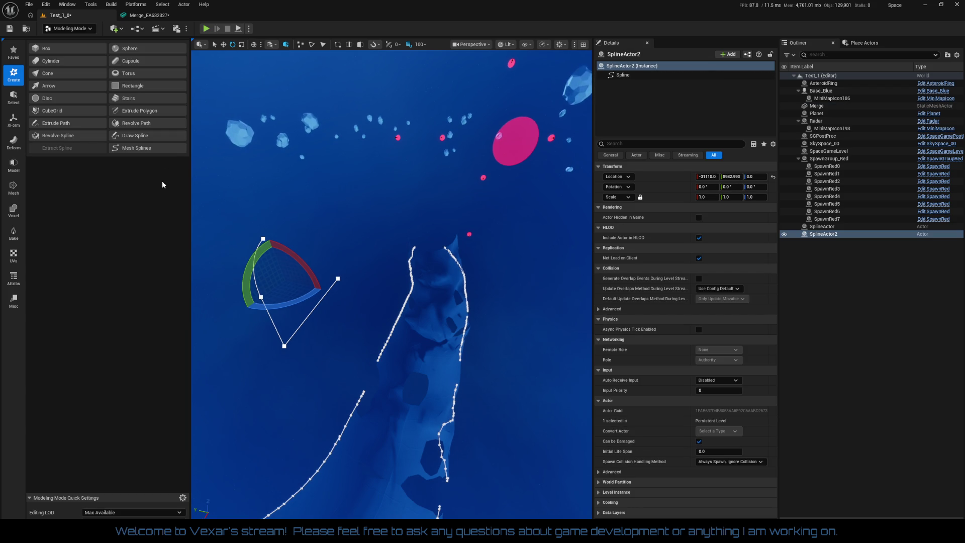
{"action": "left_click", "coordinate": [149, 113]}
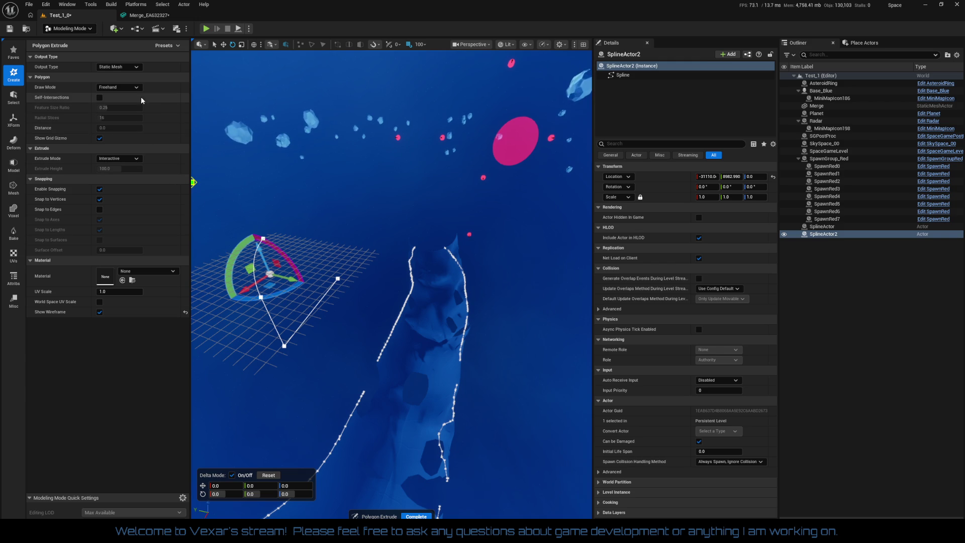
Step: Set Extrude Polygon's draw mode to Rounded Rectangle, cancel it, and undo the drawn spline
{"action": "left_click", "coordinate": [129, 90]}
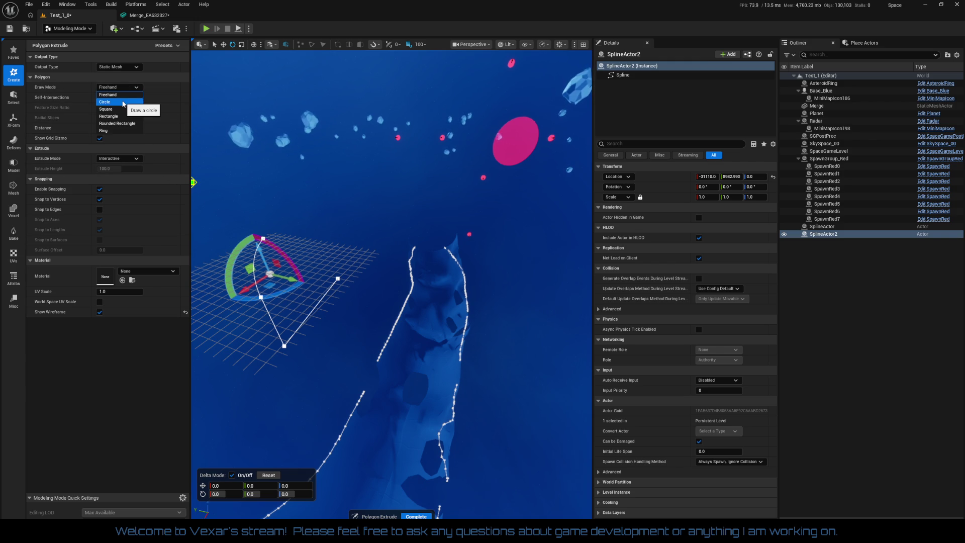
{"action": "left_click", "coordinate": [117, 123]}
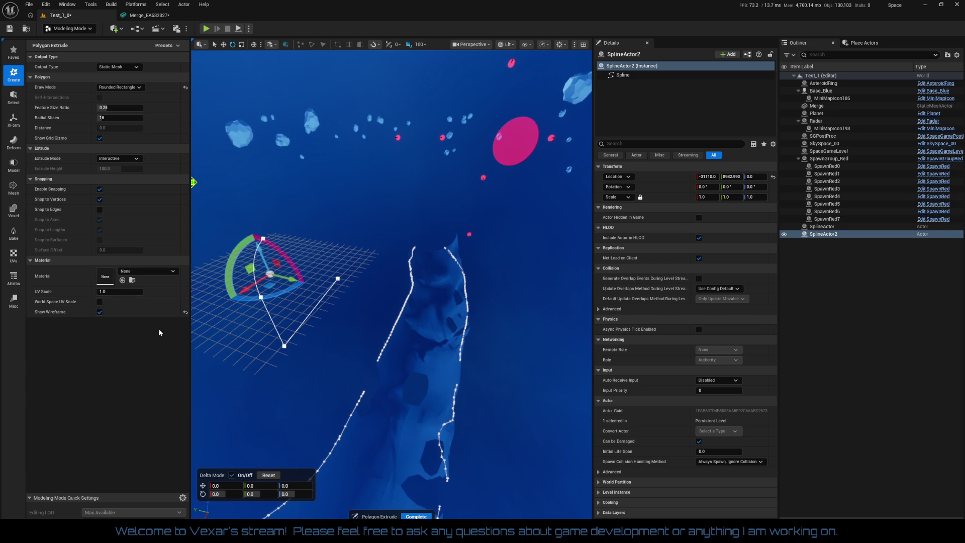
{"action": "left_click", "coordinate": [420, 516]}
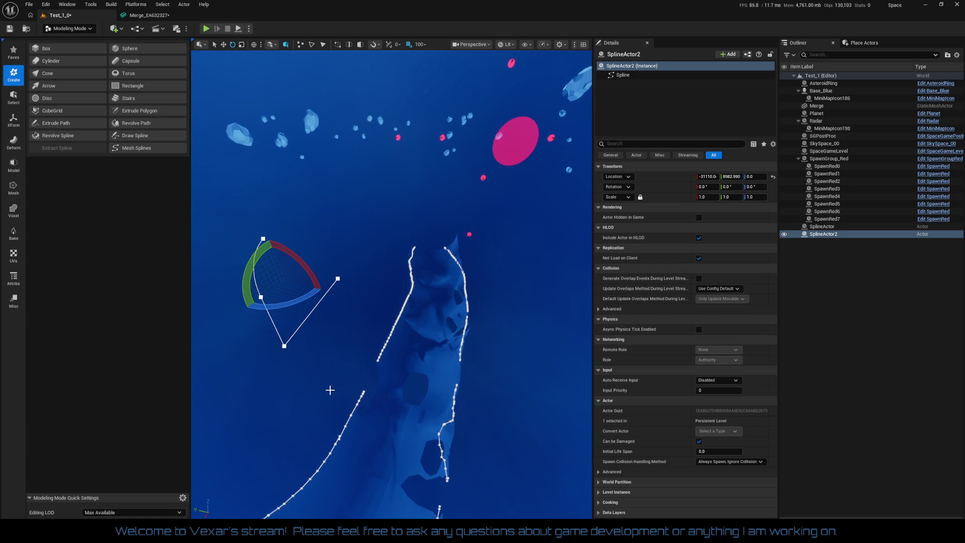
{"action": "key", "text": "ctrl+z"}
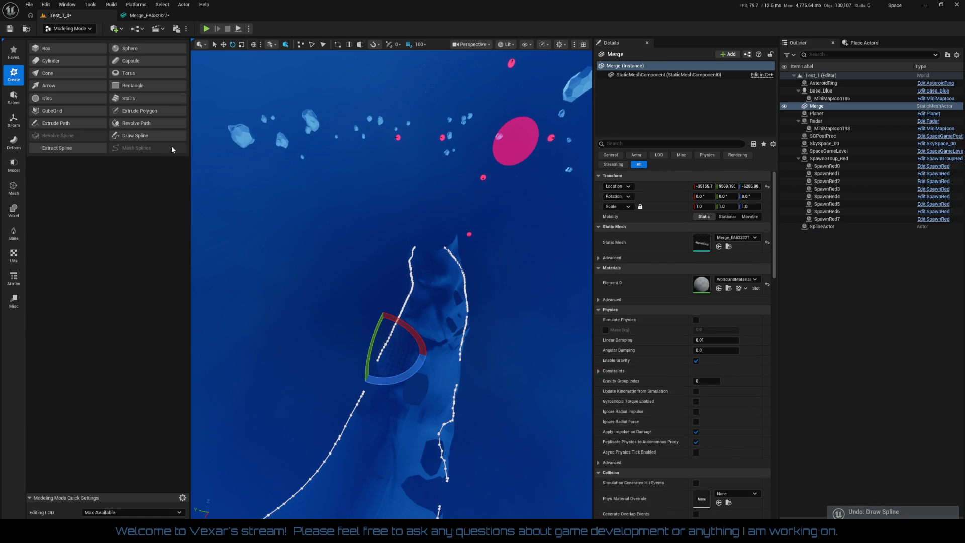
Step: Draw a multi-point spline looping from the left over the asteroid's top to the right, and accept it
{"action": "left_click", "coordinate": [149, 137]}
{"action": "mouse_move", "coordinate": [303, 204]}
{"action": "left_mouse_down"}
{"action": "mouse_move", "coordinate": [315, 259]}
{"action": "mouse_move", "coordinate": [226, 263]}
{"action": "left_mouse_up"}
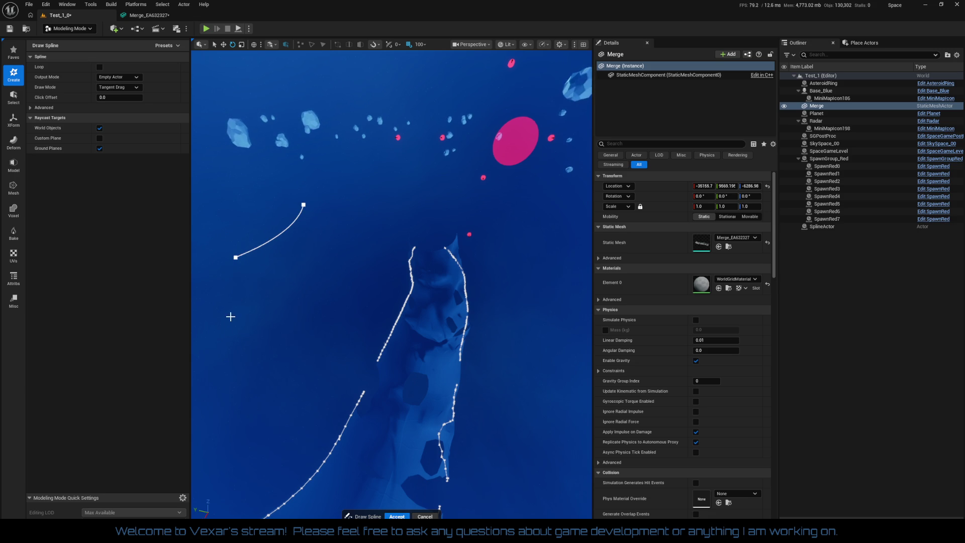
{"action": "mouse_move", "coordinate": [230, 323]}
{"action": "left_mouse_down"}
{"action": "mouse_move", "coordinate": [280, 363]}
{"action": "mouse_move", "coordinate": [322, 316]}
{"action": "left_mouse_up"}
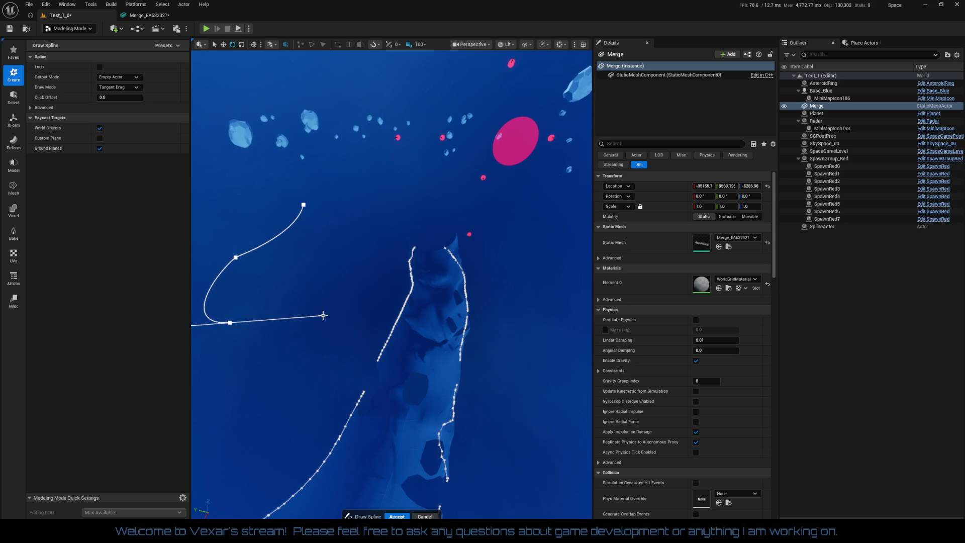
{"action": "mouse_move", "coordinate": [333, 267]}
{"action": "left_mouse_down"}
{"action": "mouse_move", "coordinate": [372, 213]}
{"action": "mouse_move", "coordinate": [457, 197]}
{"action": "left_mouse_up"}
{"action": "left_click_drag", "start_coordinate": [470, 201], "coordinate": [484, 226]}
{"action": "left_click", "coordinate": [529, 251]}
{"action": "left_click", "coordinate": [533, 260]}
{"action": "left_click_drag", "start_coordinate": [539, 272], "coordinate": [529, 291]}
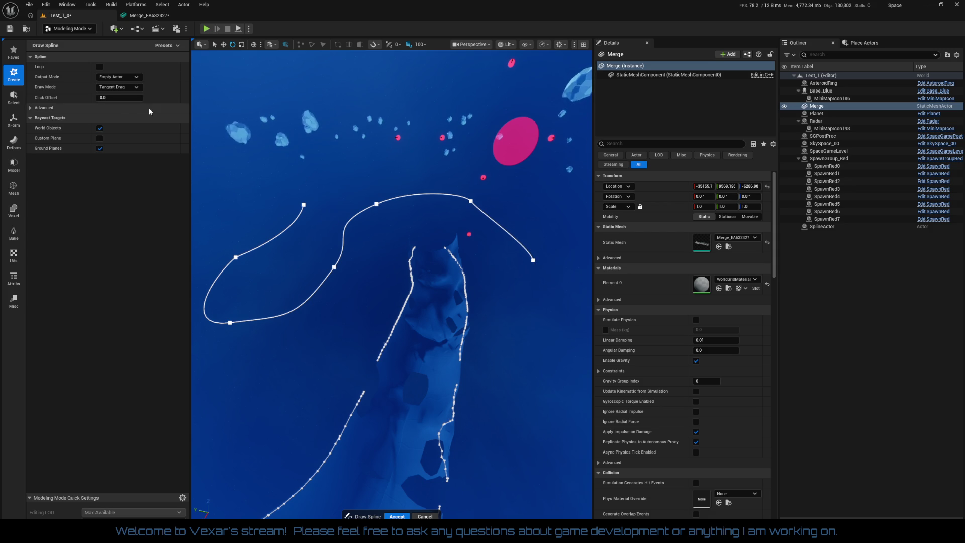
{"action": "left_click", "coordinate": [396, 516]}
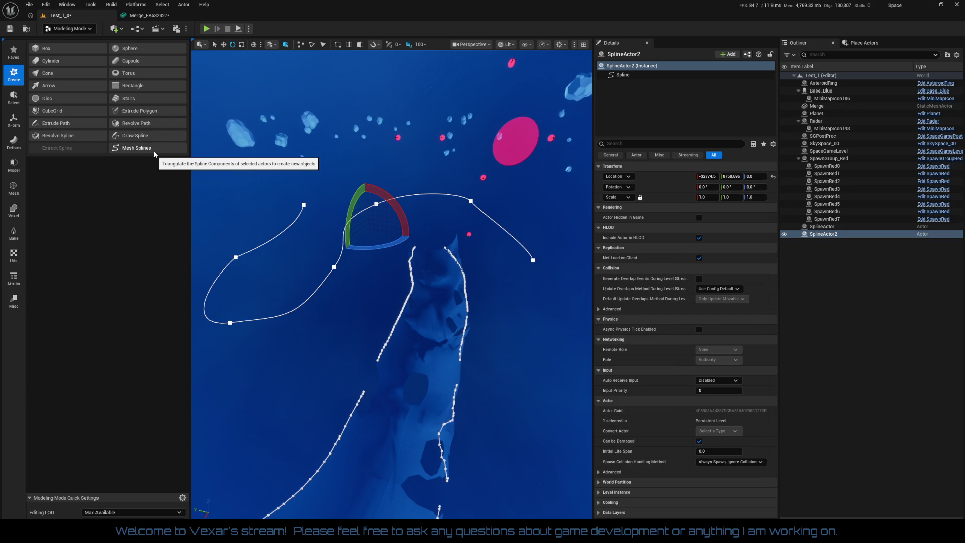
{"action": "left_click", "coordinate": [86, 123]}
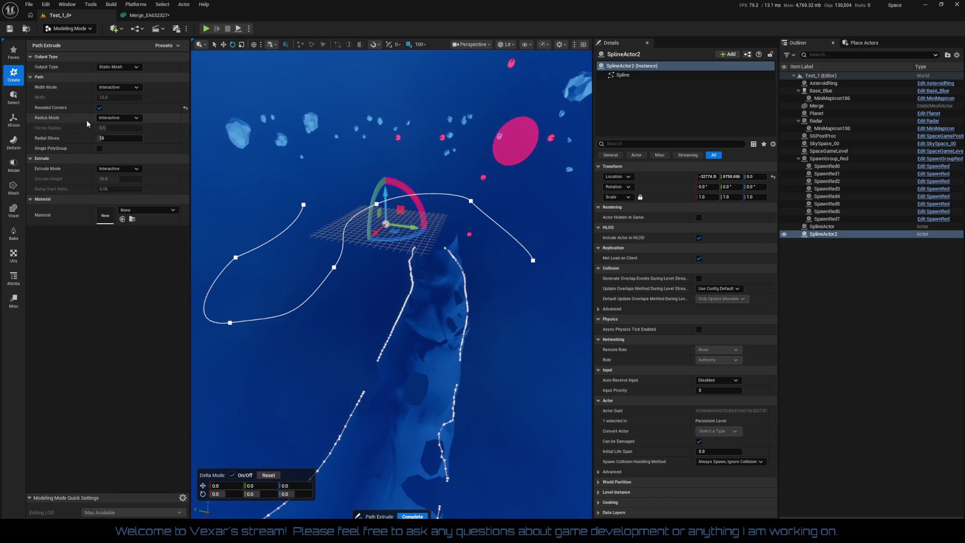
{"action": "left_click", "coordinate": [123, 72]}
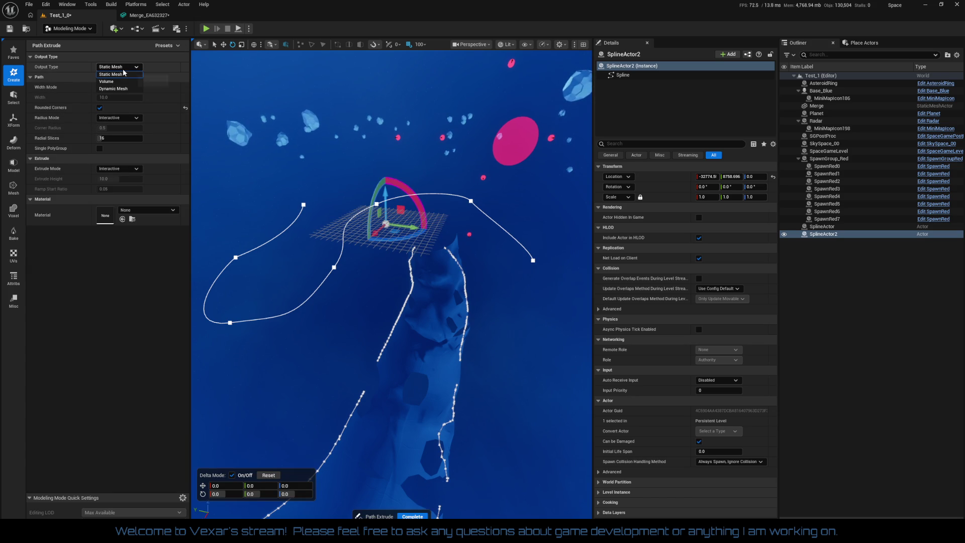
{"action": "left_click", "coordinate": [124, 73]}
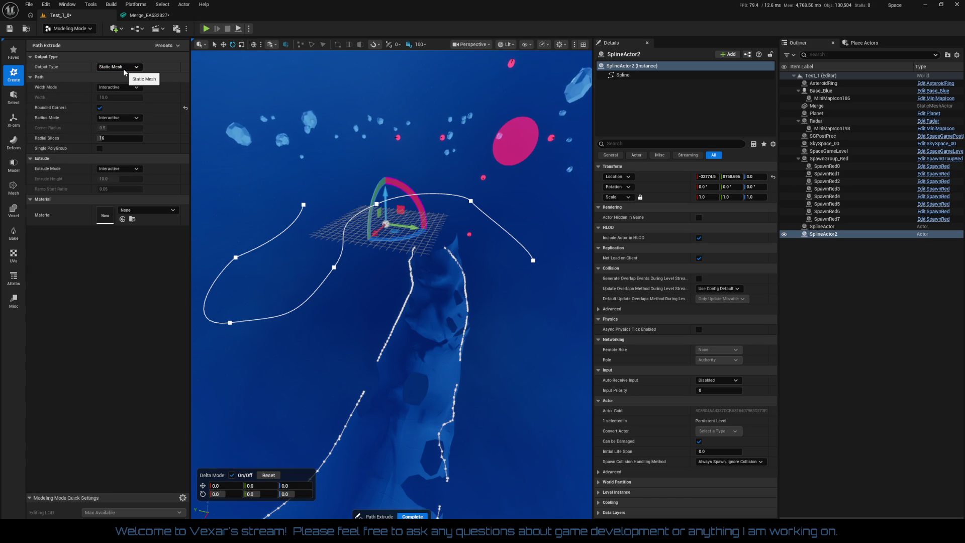
{"action": "left_click", "coordinate": [124, 73]}
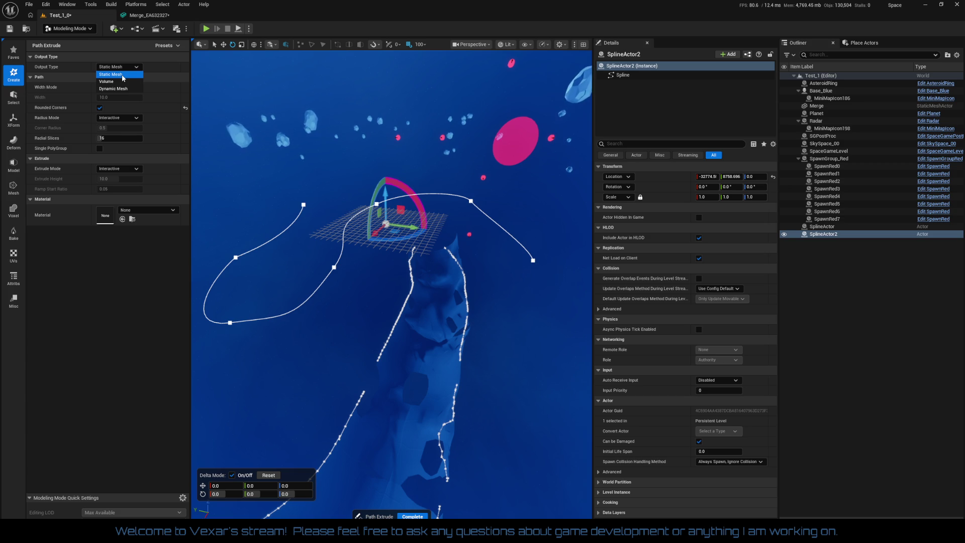
{"action": "left_click", "coordinate": [122, 75]}
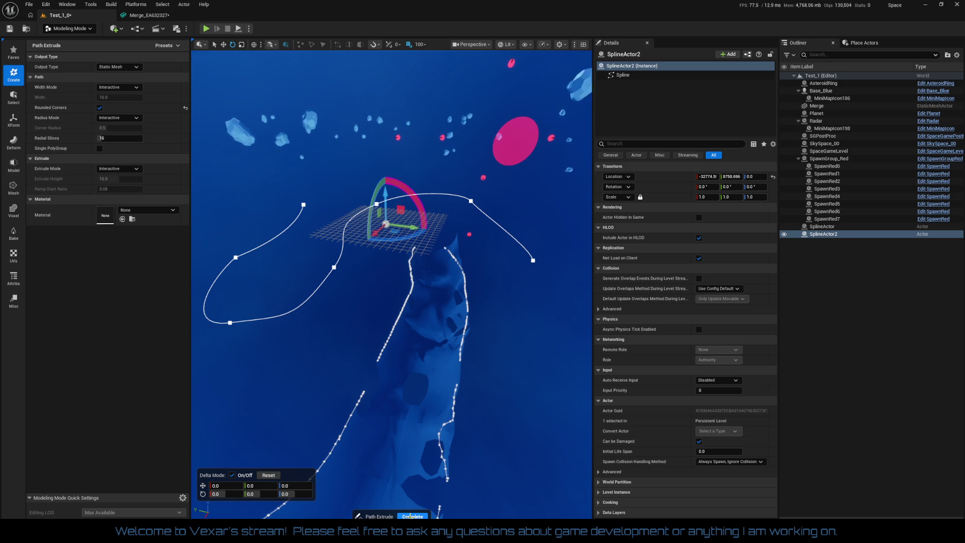
{"action": "left_click", "coordinate": [99, 149]}
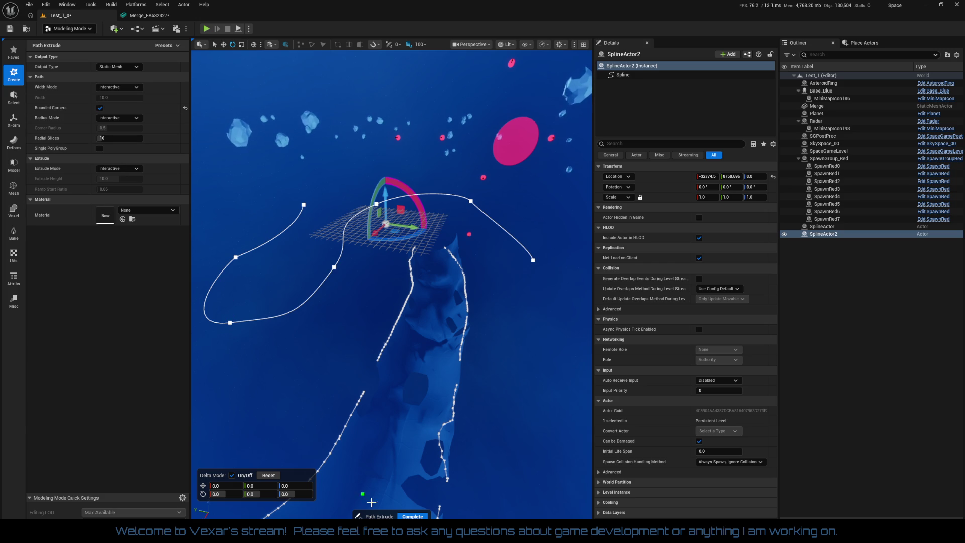
{"action": "left_click", "coordinate": [411, 516]}
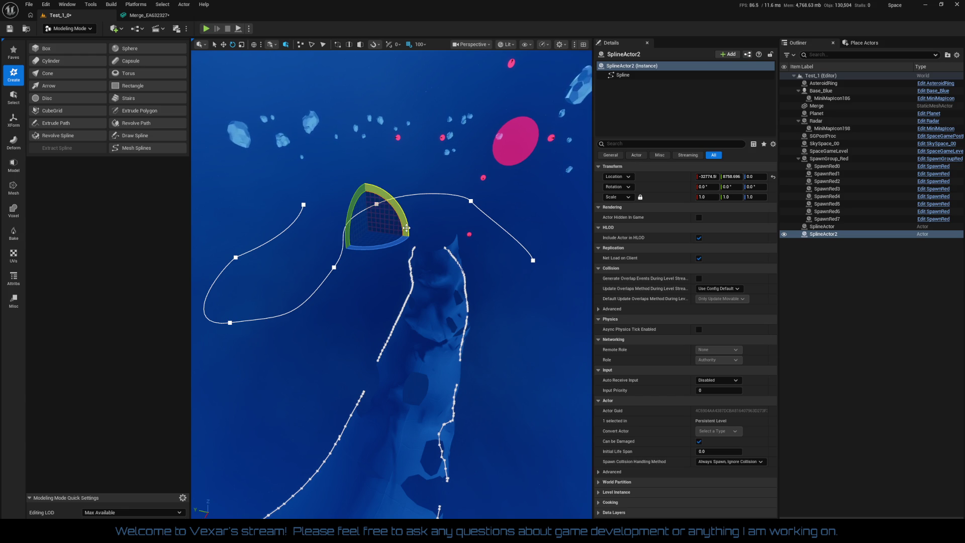
{"action": "key", "text": "w"}
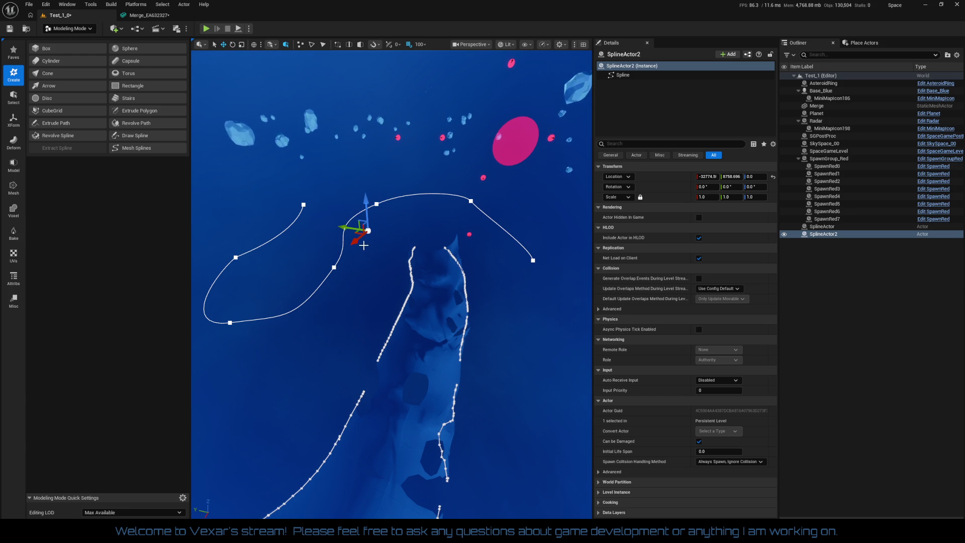
Step: Switch between SplineActor and SplineActor2 from several angles to compare the two paths
{"action": "mouse_move", "coordinate": [360, 235]}
{"action": "left_mouse_down"}
{"action": "mouse_move", "coordinate": [327, 259]}
{"action": "mouse_move", "coordinate": [358, 233]}
{"action": "left_mouse_up"}
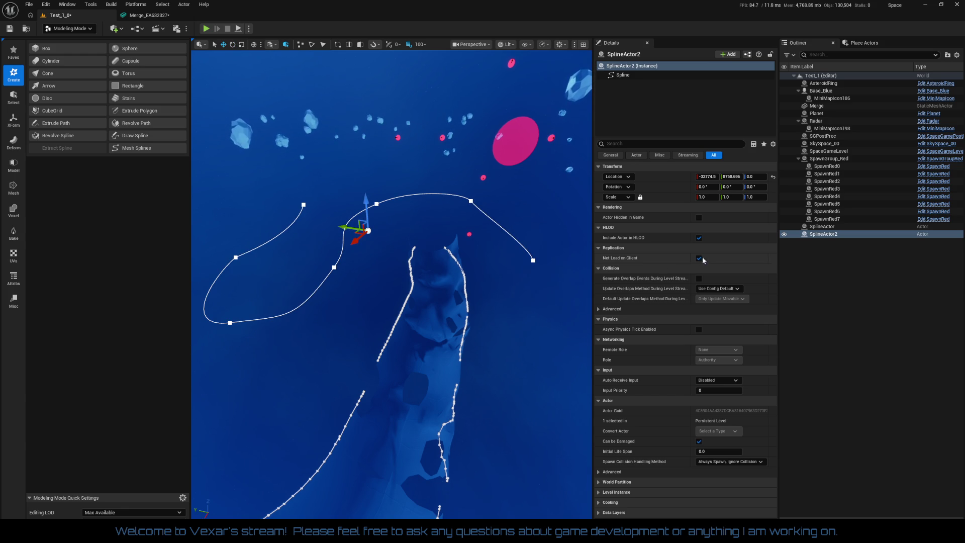
{"action": "left_click", "coordinate": [822, 227]}
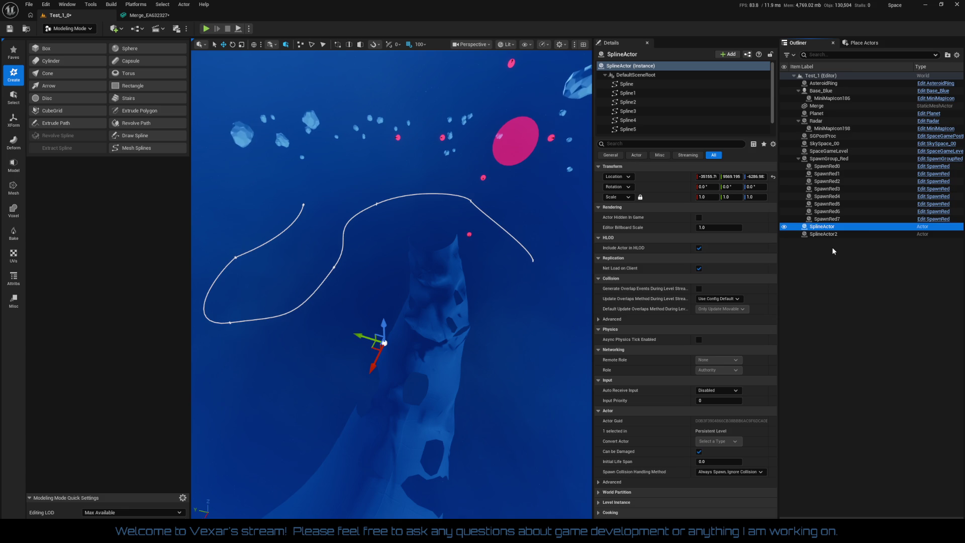
{"action": "left_click", "coordinate": [822, 234]}
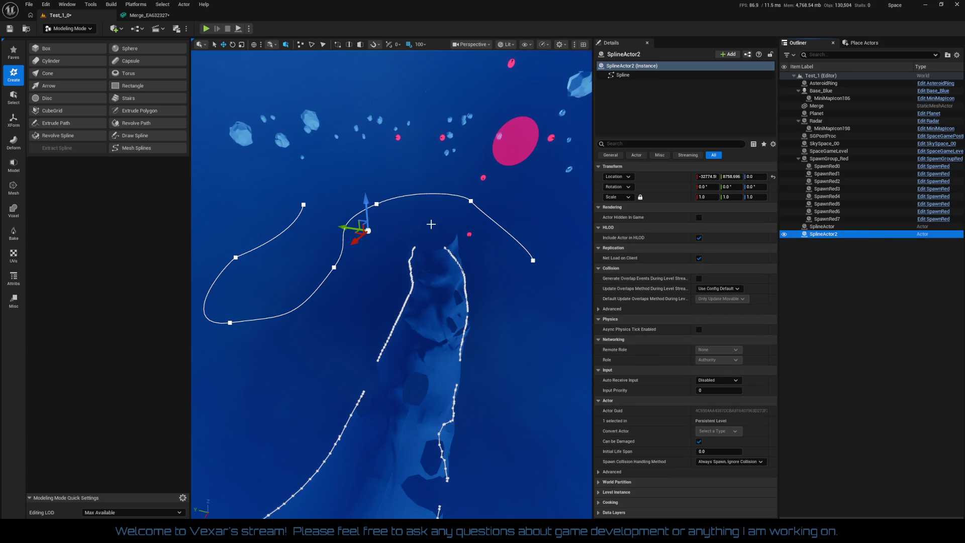
{"action": "left_click", "coordinate": [822, 226]}
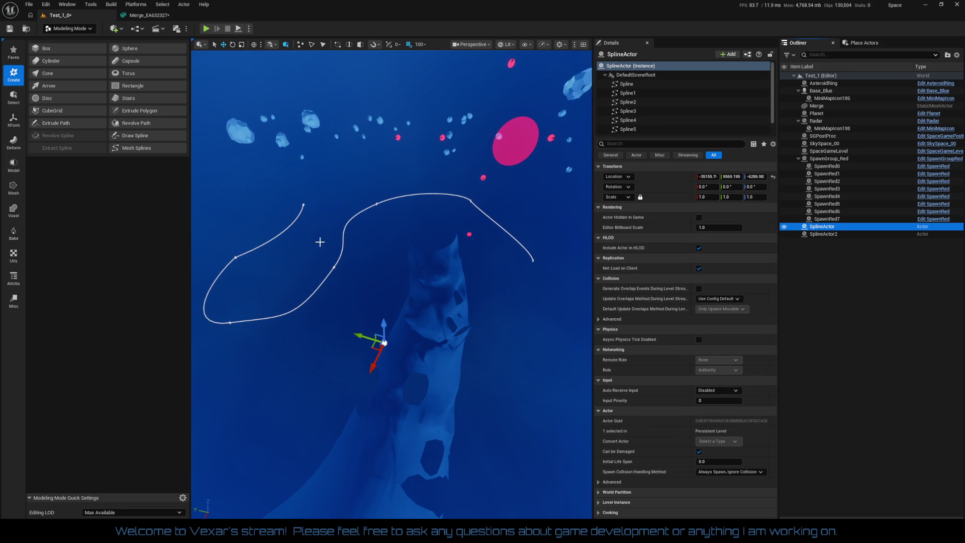
{"action": "left_click_drag", "start_coordinate": [329, 254], "coordinate": [254, 299]}
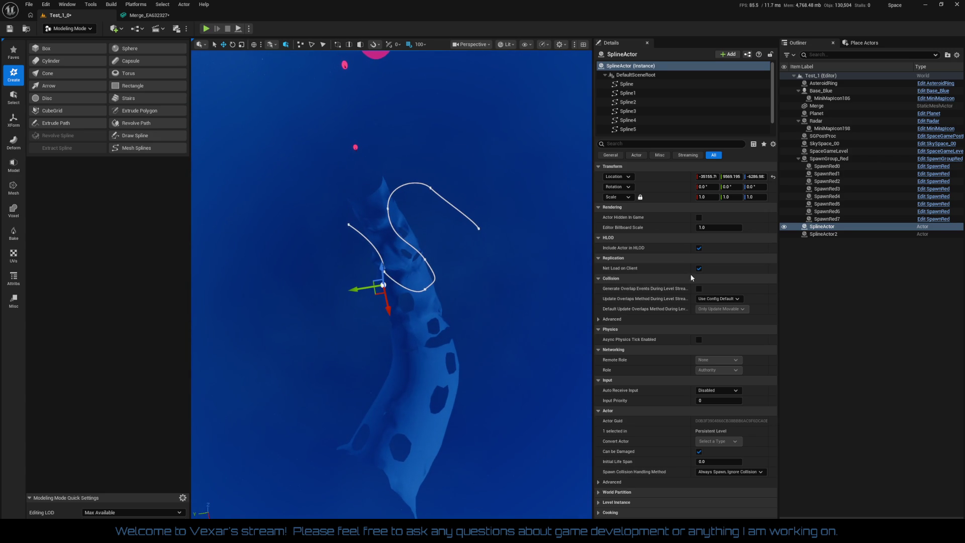
{"action": "left_click", "coordinate": [819, 236]}
{"action": "left_click_drag", "start_coordinate": [453, 301], "coordinate": [453, 392]}
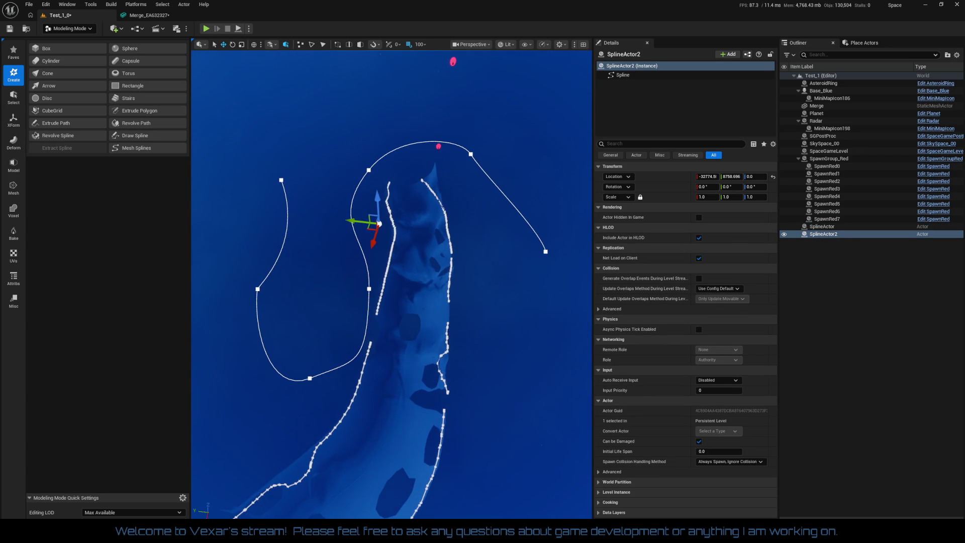
{"action": "left_click_drag", "start_coordinate": [408, 335], "coordinate": [409, 335]}
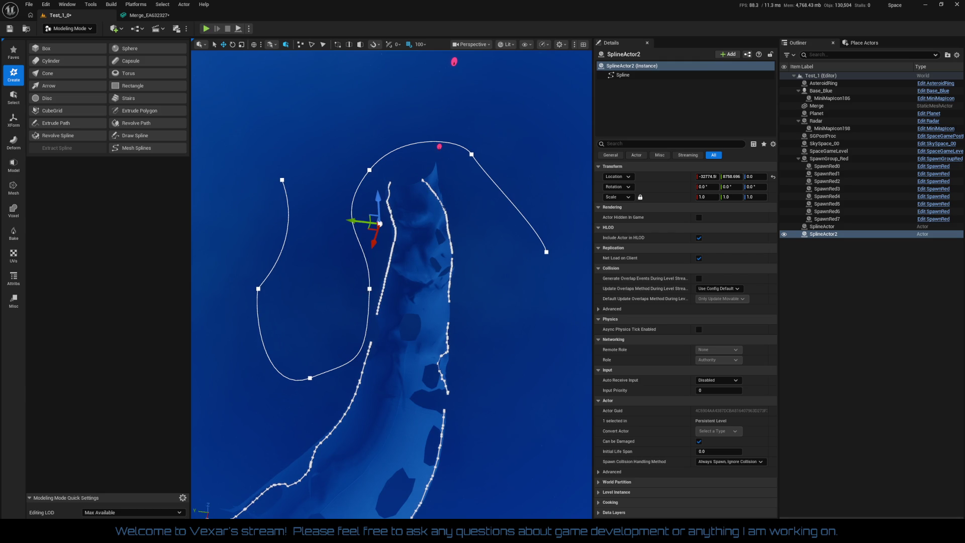
{"action": "left_click", "coordinate": [370, 289]}
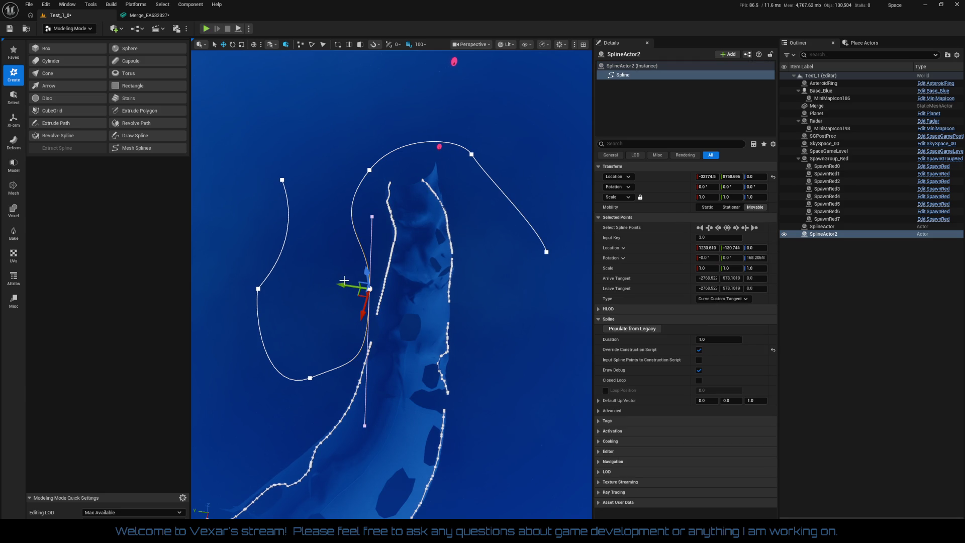
{"action": "left_click", "coordinate": [822, 234]}
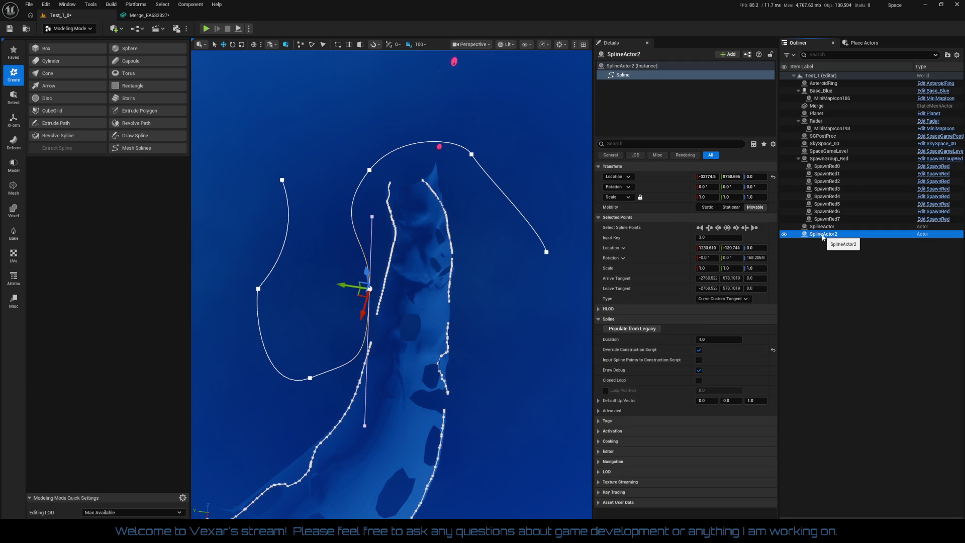
{"action": "left_click", "coordinate": [824, 228]}
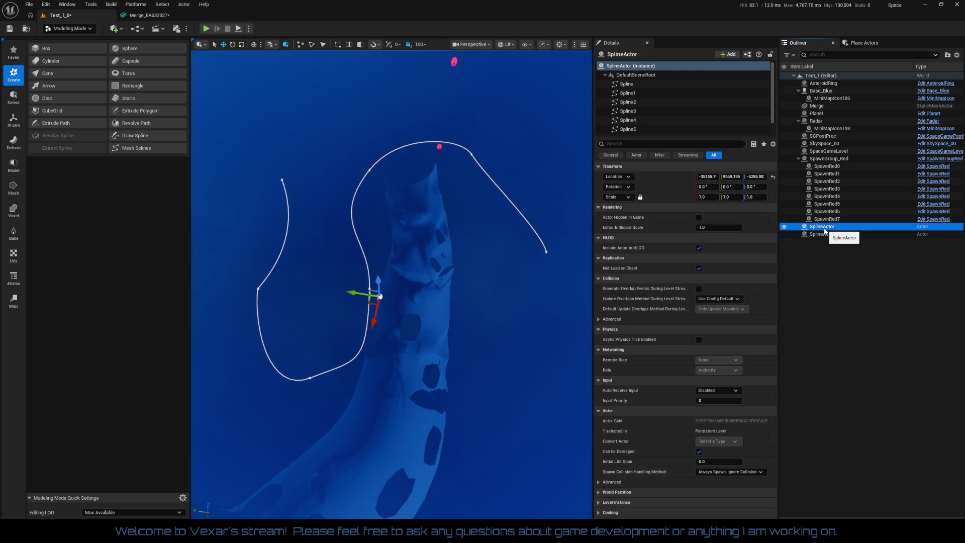
{"action": "left_click", "coordinate": [824, 234]}
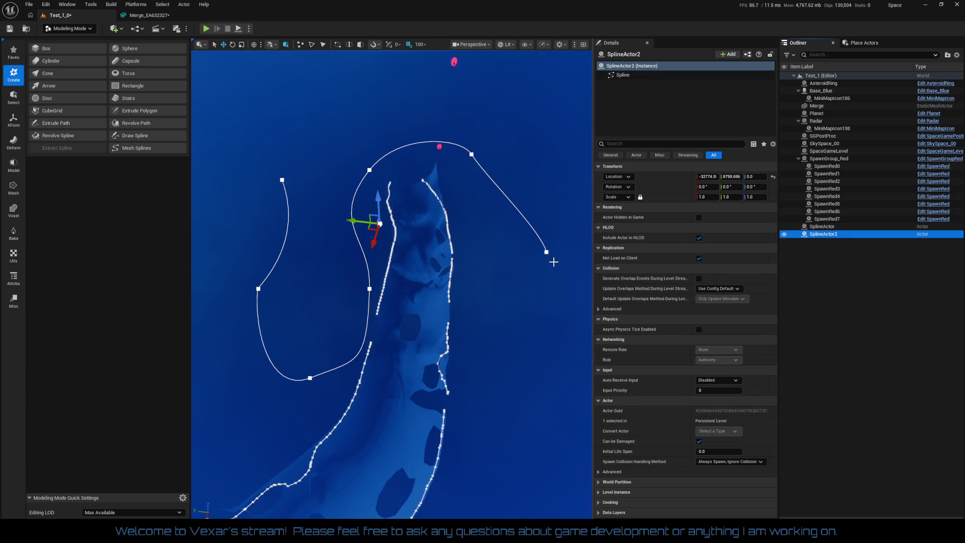
{"action": "left_click", "coordinate": [449, 298]}
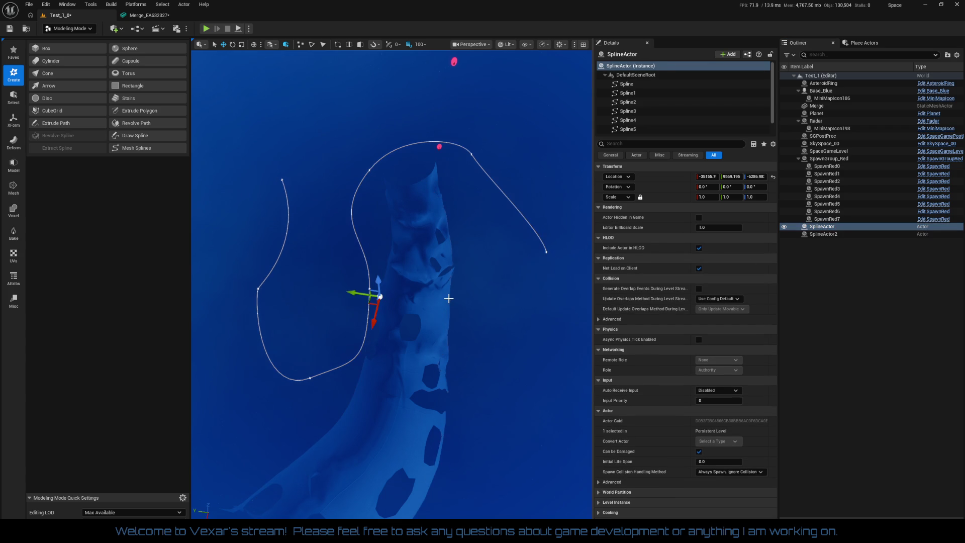
Step: Frame and delete the first SplineActor, then select SplineActor2
{"action": "double_click", "coordinate": [822, 226]}
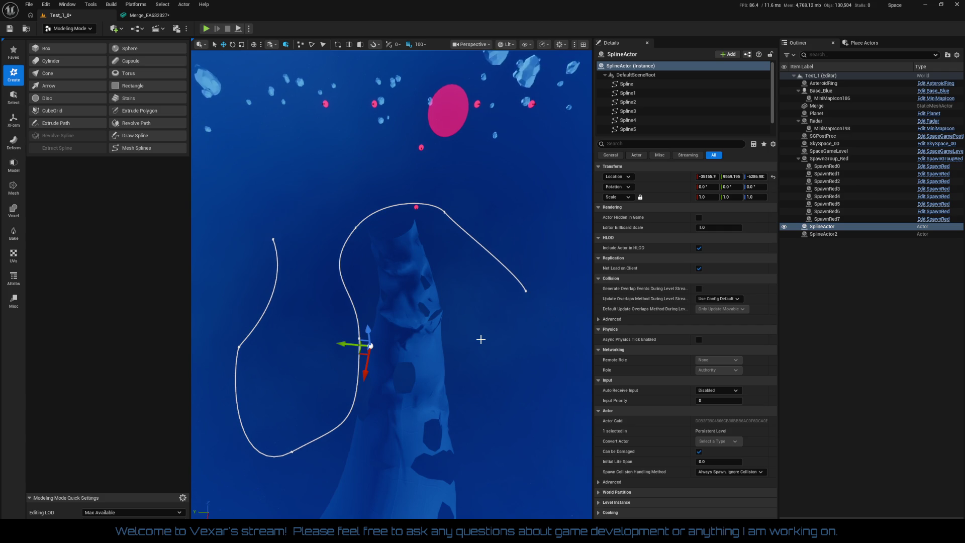
{"action": "key", "text": "Delete"}
{"action": "left_click", "coordinate": [819, 228]}
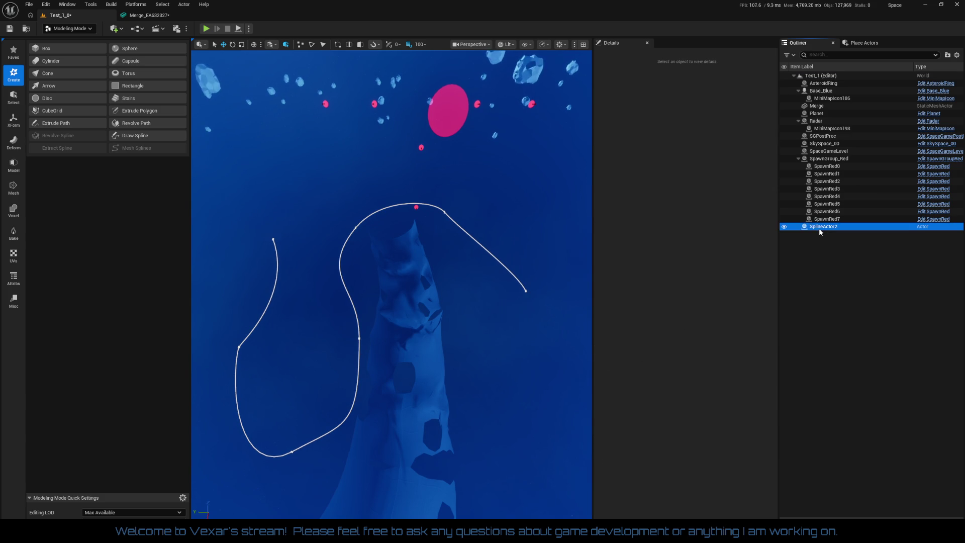
Step: Bring SplineActor2 into close view and start the Revolve PolyPath tool
{"action": "mouse_move", "coordinate": [497, 359]}
{"action": "left_mouse_down"}
{"action": "mouse_move", "coordinate": [491, 335]}
{"action": "mouse_move", "coordinate": [480, 371]}
{"action": "left_mouse_up"}
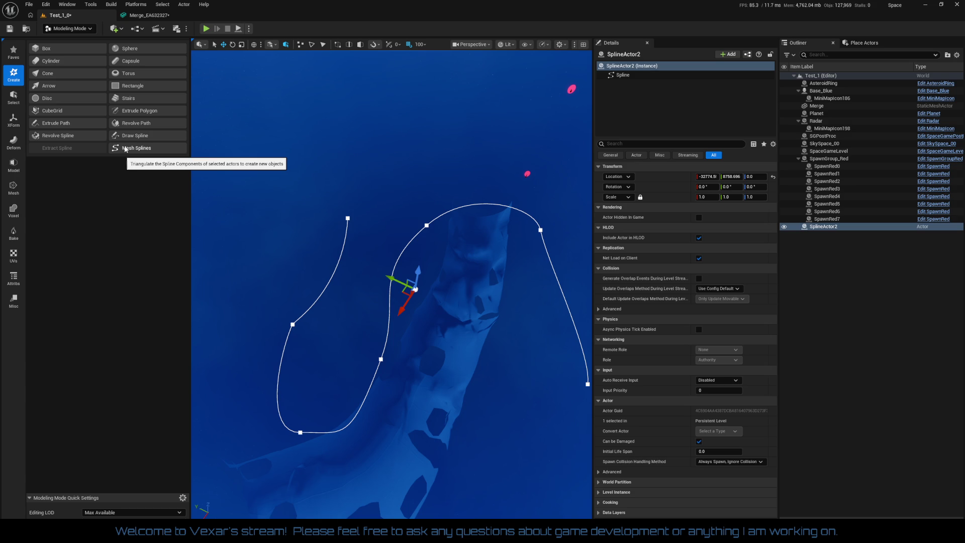
{"action": "left_click", "coordinate": [138, 127]}
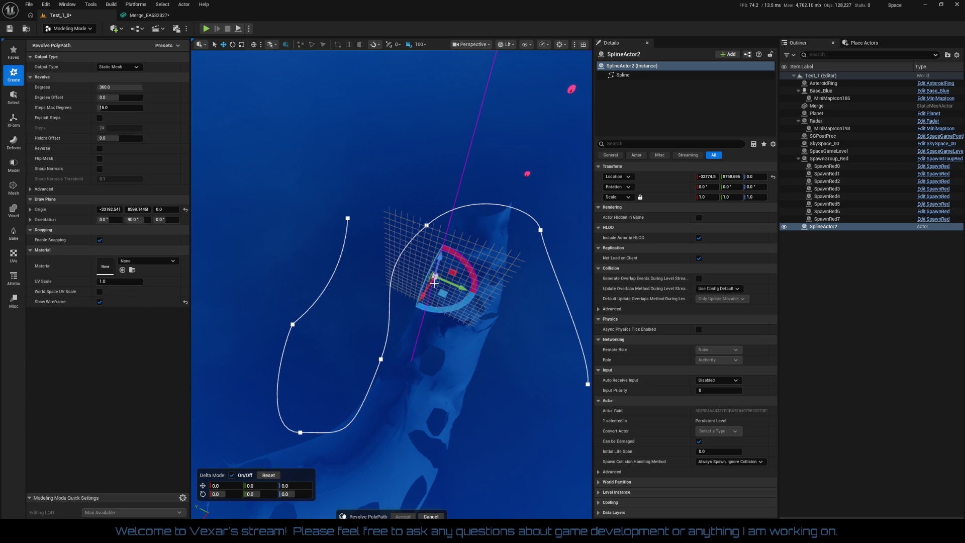
Step: Shift the revolve plane 600 units along Y, reorient it, and place the first profile point
{"action": "left_click_drag", "start_coordinate": [459, 288], "coordinate": [423, 280]}
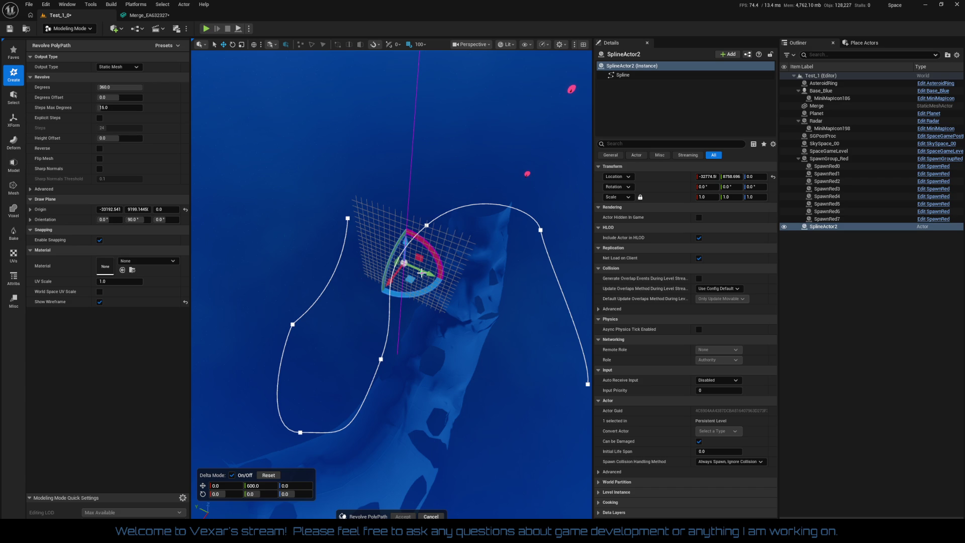
{"action": "mouse_move", "coordinate": [402, 251]}
{"action": "left_mouse_down"}
{"action": "mouse_move", "coordinate": [424, 232]}
{"action": "mouse_move", "coordinate": [415, 236]}
{"action": "left_mouse_up"}
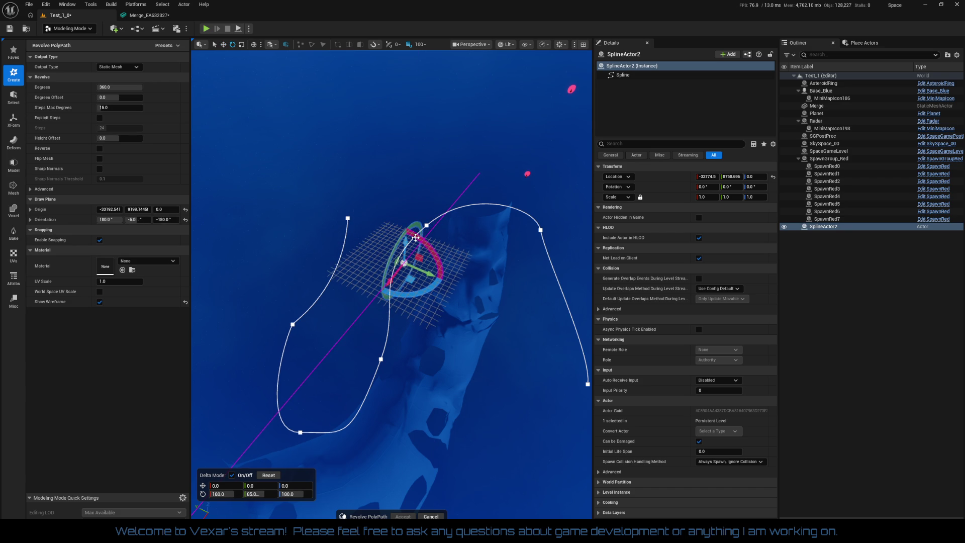
{"action": "left_click_drag", "start_coordinate": [410, 291], "coordinate": [406, 299]}
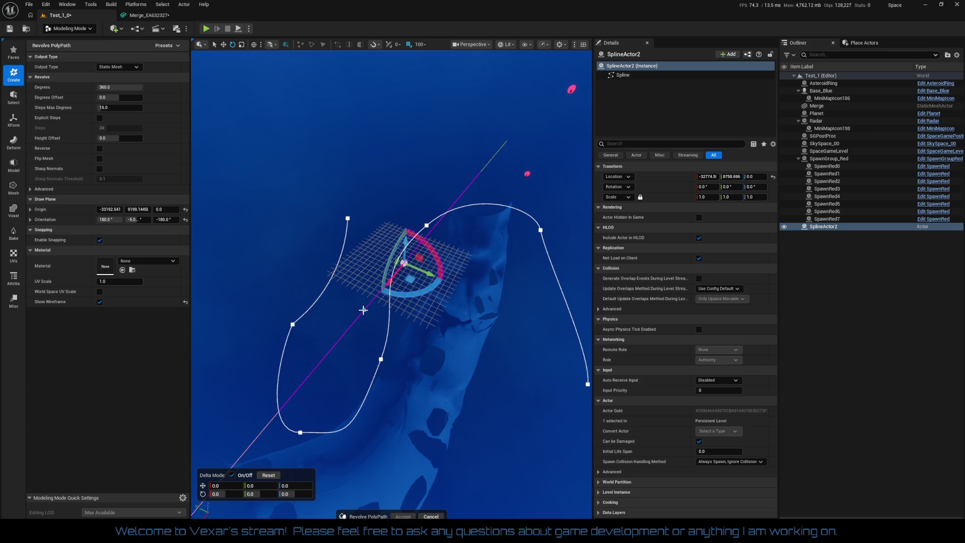
{"action": "left_click", "coordinate": [381, 359]}
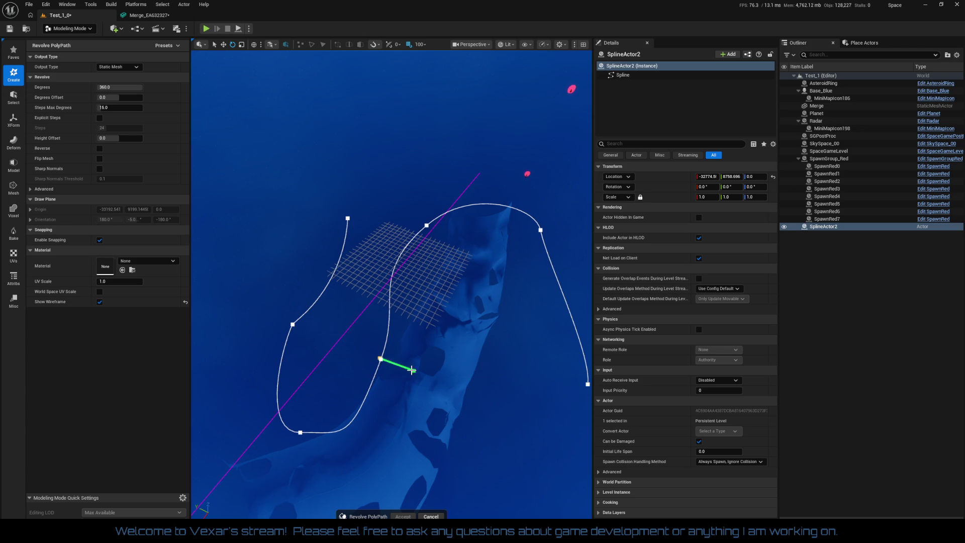
Step: Draw four more profile points and close the revolve profile shape
{"action": "left_click", "coordinate": [383, 347]}
{"action": "left_click", "coordinate": [337, 331]}
{"action": "left_click", "coordinate": [335, 367]}
{"action": "left_click", "coordinate": [379, 390]}
{"action": "left_click", "coordinate": [376, 360]}
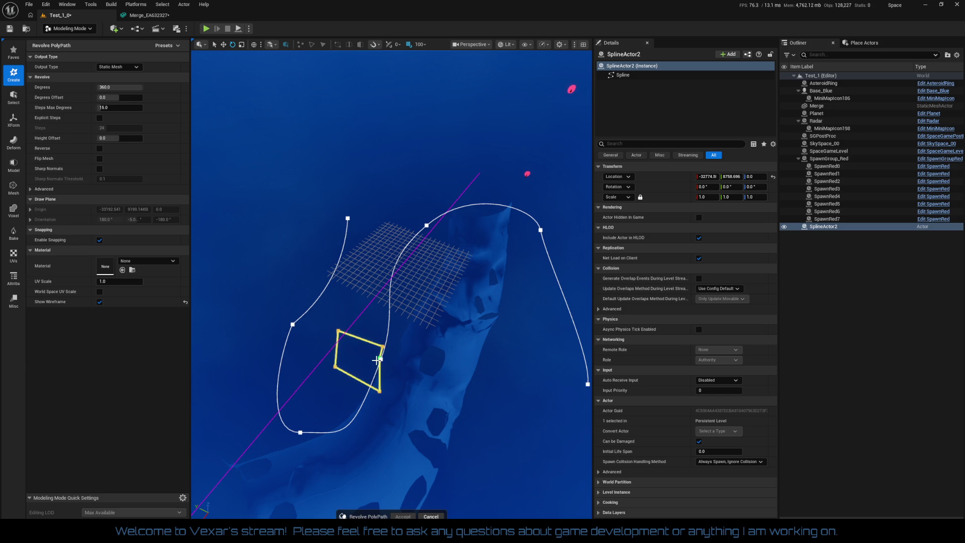
Step: Inspect the wireframe revolve preview up close, then cancel the tool without creating a mesh
{"action": "left_click_drag", "start_coordinate": [430, 377], "coordinate": [429, 322]}
{"action": "scroll", "coordinate": [459, 366], "scroll_direction": "down", "scroll_amount": 10}
{"action": "mouse_move", "coordinate": [380, 419]}
{"action": "left_mouse_down"}
{"action": "mouse_move", "coordinate": [384, 402]}
{"action": "mouse_move", "coordinate": [379, 418]}
{"action": "mouse_move", "coordinate": [394, 405]}
{"action": "mouse_move", "coordinate": [447, 472]}
{"action": "mouse_move", "coordinate": [390, 425]}
{"action": "mouse_move", "coordinate": [504, 400]}
{"action": "mouse_move", "coordinate": [444, 375]}
{"action": "mouse_move", "coordinate": [541, 381]}
{"action": "mouse_move", "coordinate": [562, 334]}
{"action": "mouse_move", "coordinate": [533, 256]}
{"action": "left_mouse_up"}
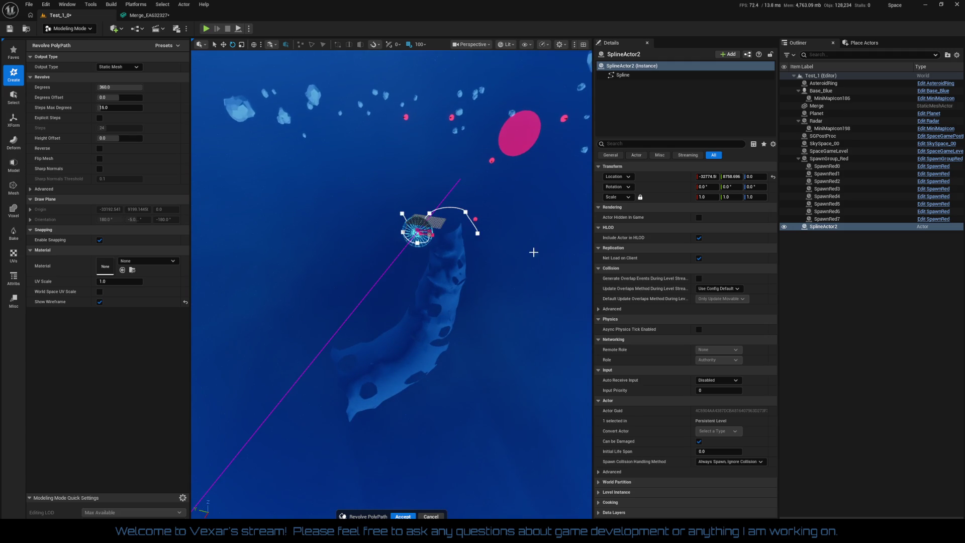
{"action": "scroll", "coordinate": [533, 216], "scroll_direction": "up", "scroll_amount": 3}
{"action": "scroll", "coordinate": [528, 215], "scroll_direction": "up", "scroll_amount": 3}
{"action": "mouse_move", "coordinate": [411, 352]}
{"action": "left_mouse_down"}
{"action": "mouse_move", "coordinate": [422, 362]}
{"action": "mouse_move", "coordinate": [410, 352]}
{"action": "left_mouse_up"}
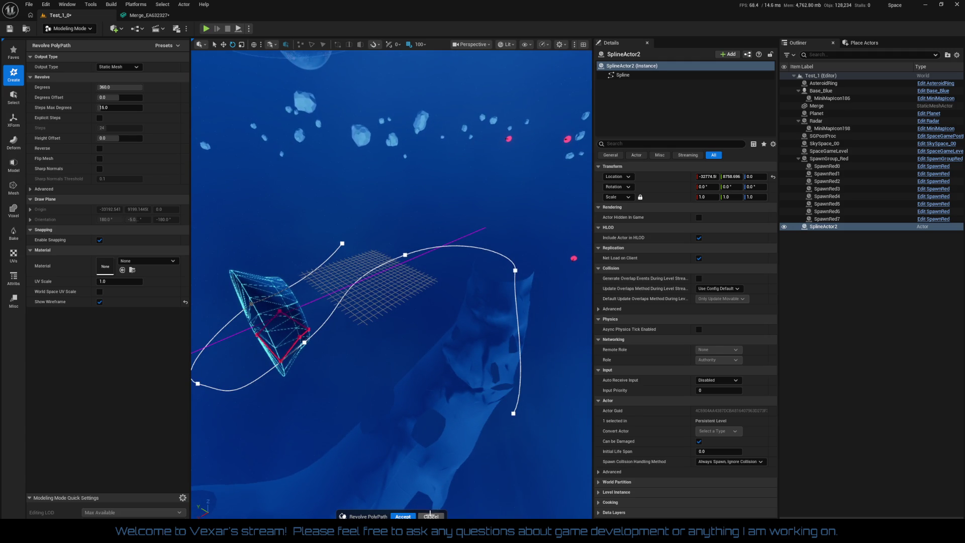
{"action": "left_click", "coordinate": [431, 515]}
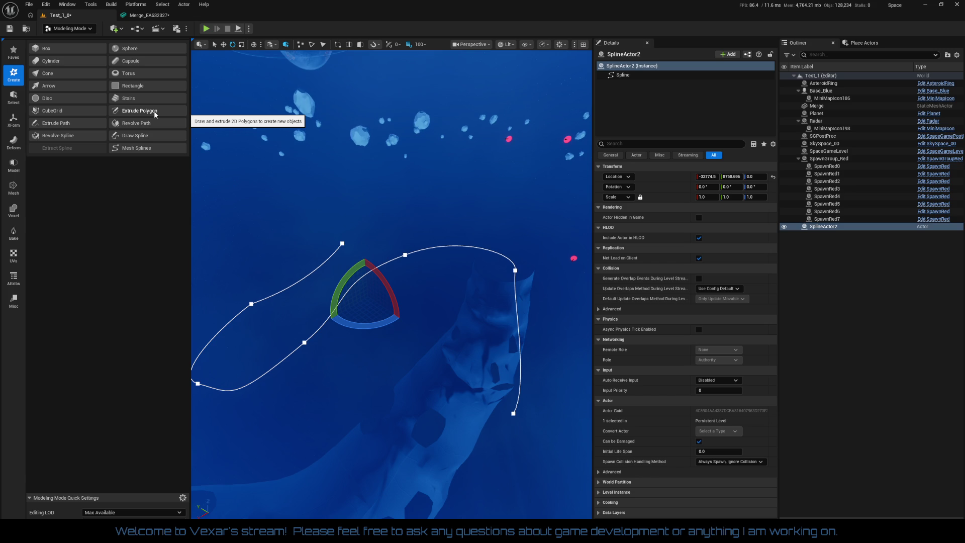
Step: Start the Path Extrude tool and place the first path point beside SplineActor2
{"action": "left_click", "coordinate": [92, 125]}
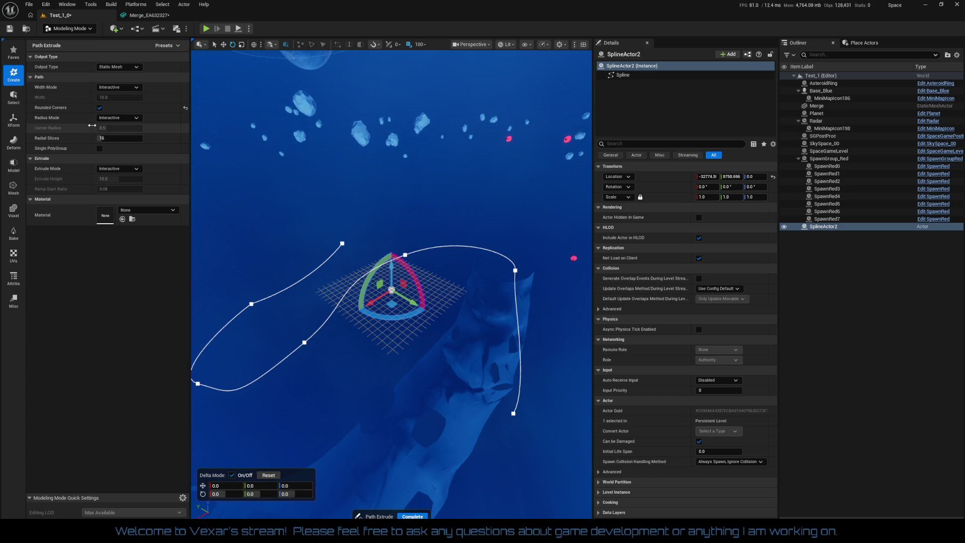
{"action": "left_click", "coordinate": [400, 194]}
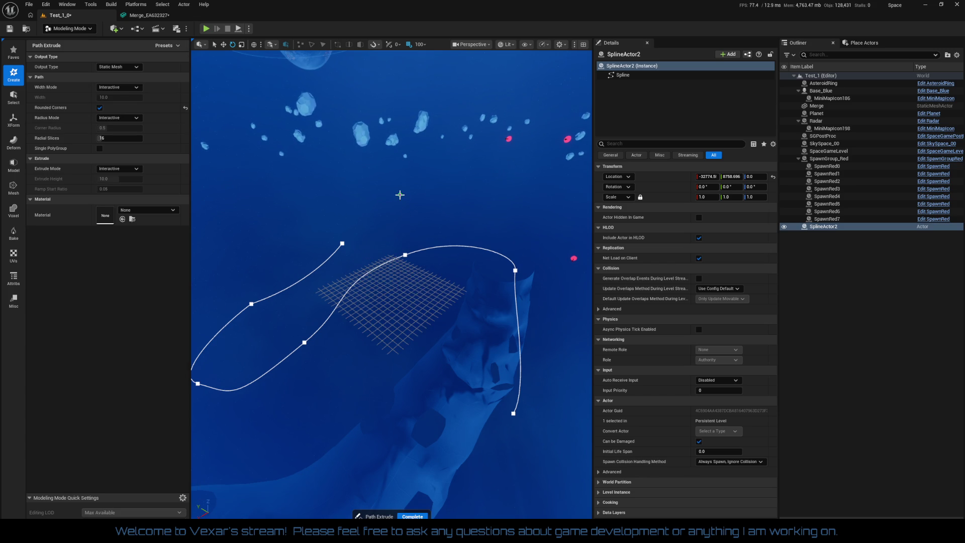
Step: Place three more points to outline the closed extrusion path
{"action": "left_click", "coordinate": [469, 275]}
{"action": "left_click", "coordinate": [441, 344]}
{"action": "left_click", "coordinate": [369, 315]}
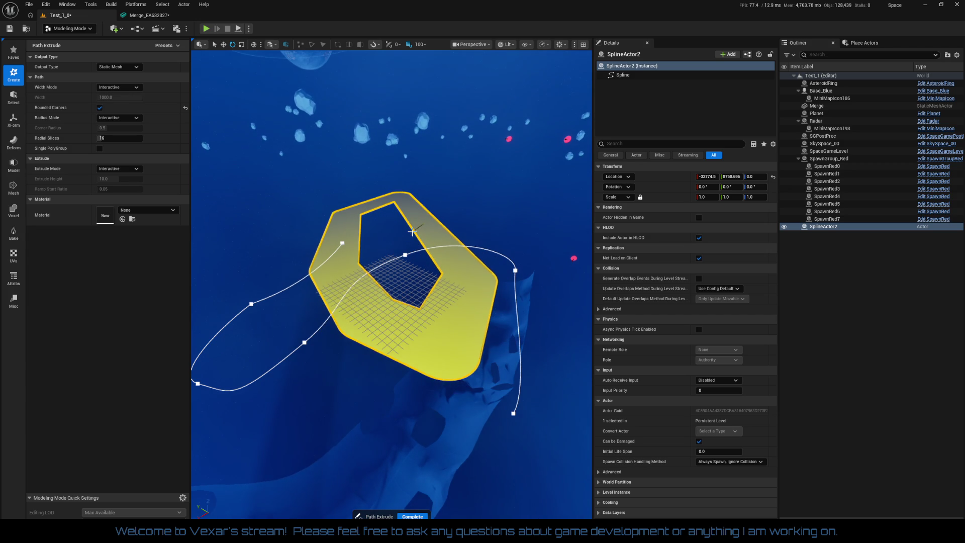
{"action": "left_click_drag", "start_coordinate": [409, 242], "coordinate": [412, 244]}
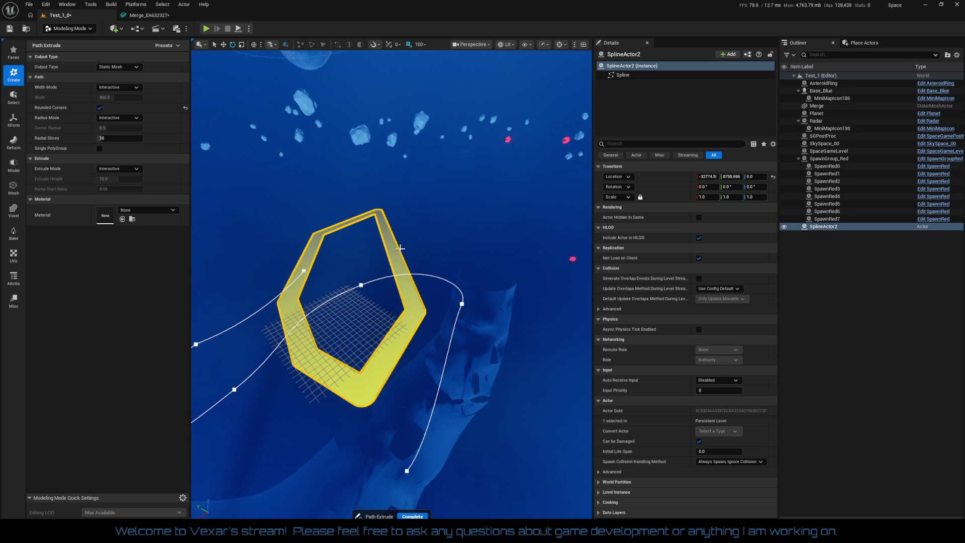
Step: Set extrusion width 1200, lock the corner radius, and raise the height about 3300 units
{"action": "left_click", "coordinate": [373, 258]}
{"action": "left_click_drag", "start_coordinate": [361, 307], "coordinate": [241, 239]}
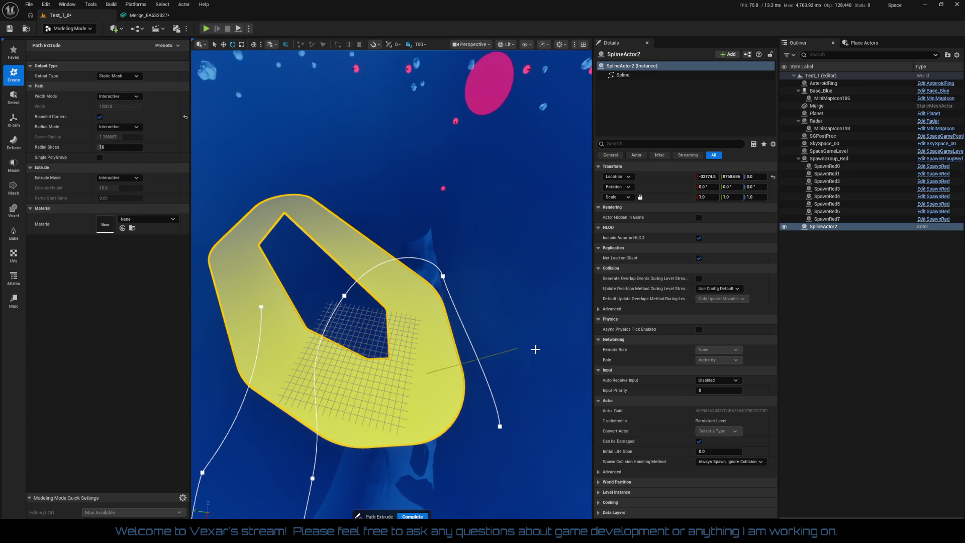
{"action": "left_click", "coordinate": [475, 347]}
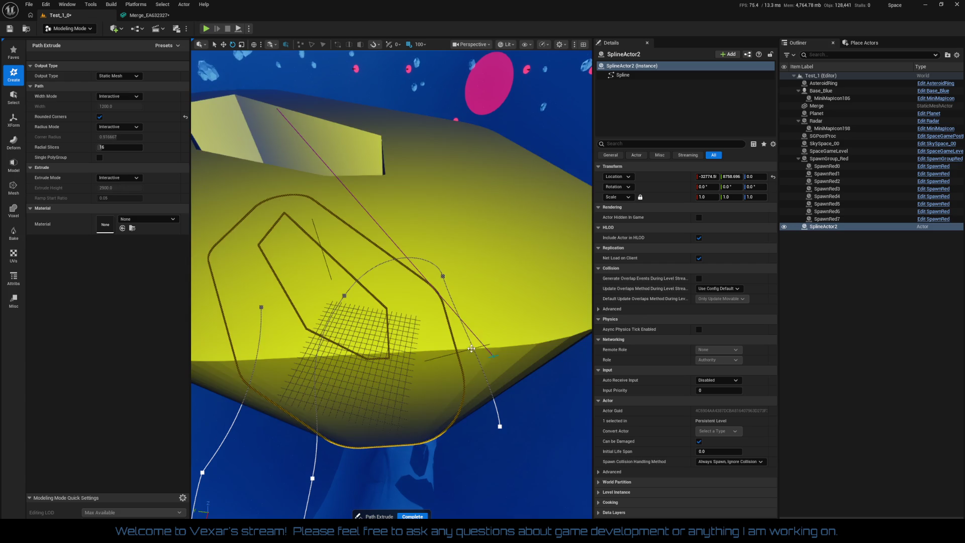
{"action": "scroll", "coordinate": [407, 301], "scroll_direction": "down", "scroll_amount": 2}
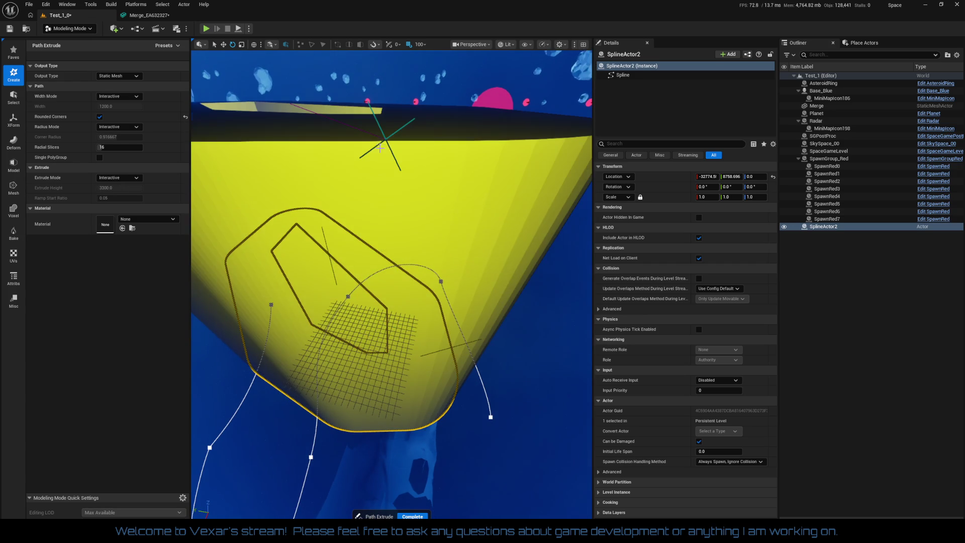
{"action": "scroll", "coordinate": [385, 137], "scroll_direction": "down", "scroll_amount": 4}
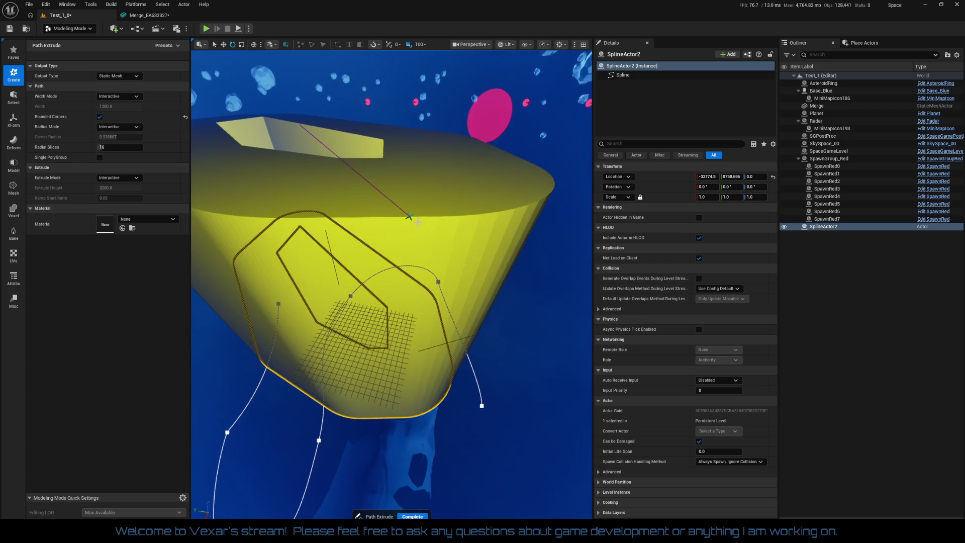
{"action": "left_click_drag", "start_coordinate": [422, 222], "coordinate": [456, 235]}
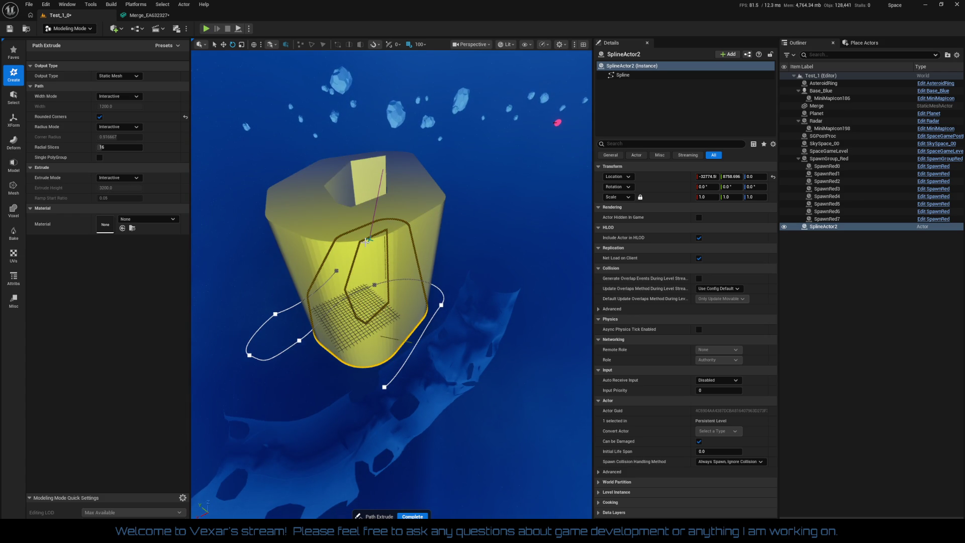
{"action": "left_click", "coordinate": [354, 304]}
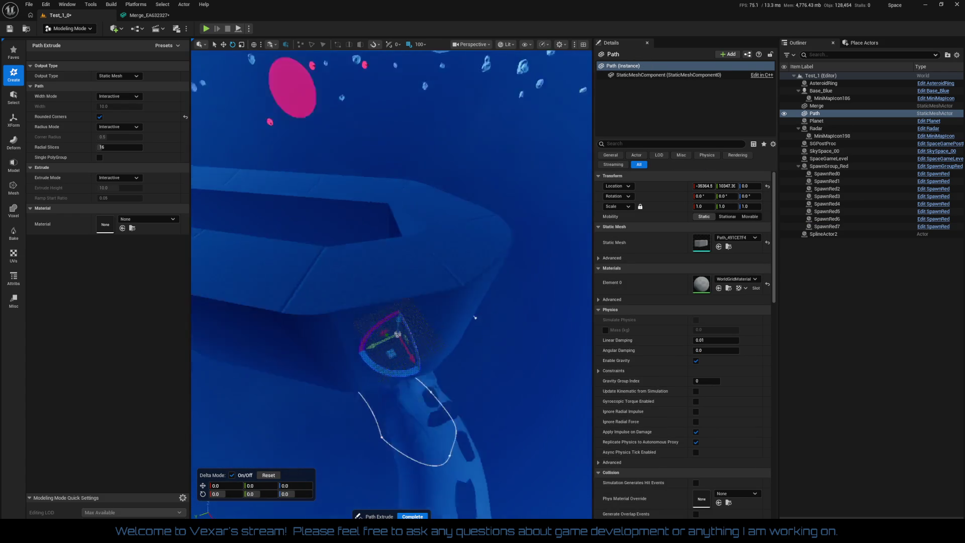
Step: Inspect the new Path mesh, then undo its creation with Ctrl+Z
{"action": "left_click_drag", "start_coordinate": [391, 151], "coordinate": [364, 108], "text": "alt"}
{"action": "mouse_move", "coordinate": [403, 262]}
{"action": "left_mouse_down", "text": "alt"}
{"action": "mouse_move", "coordinate": [398, 191]}
{"action": "mouse_move", "coordinate": [352, 209]}
{"action": "mouse_move", "coordinate": [304, 258]}
{"action": "left_mouse_up", "text": "alt"}
{"action": "left_click_drag", "start_coordinate": [361, 284], "coordinate": [386, 279]}
{"action": "key", "text": "ctrl+z"}
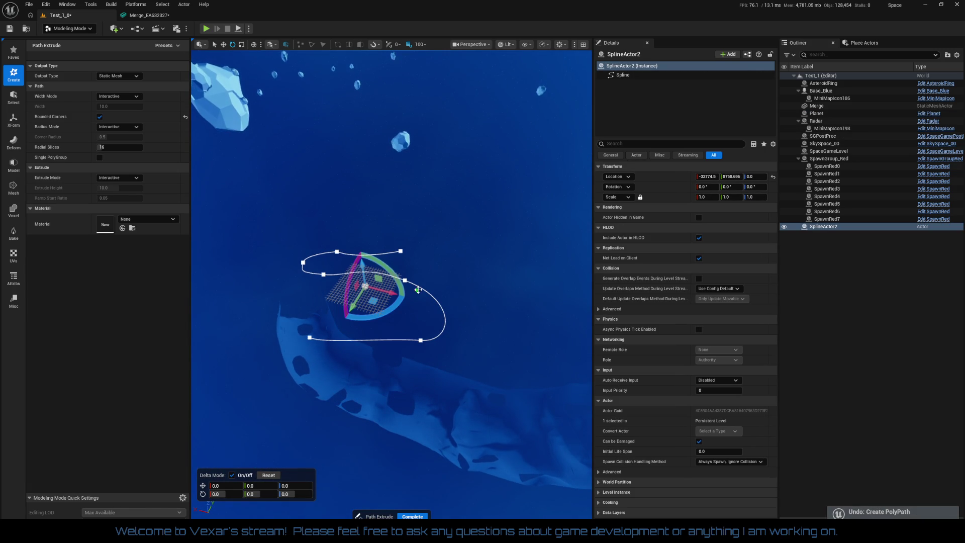
Step: Slide the drawing plane 2000 units along X, rotate it to -15°, then close the tool
{"action": "mouse_move", "coordinate": [325, 331]}
{"action": "left_mouse_down"}
{"action": "mouse_move", "coordinate": [301, 332]}
{"action": "mouse_move", "coordinate": [412, 351]}
{"action": "left_mouse_up"}
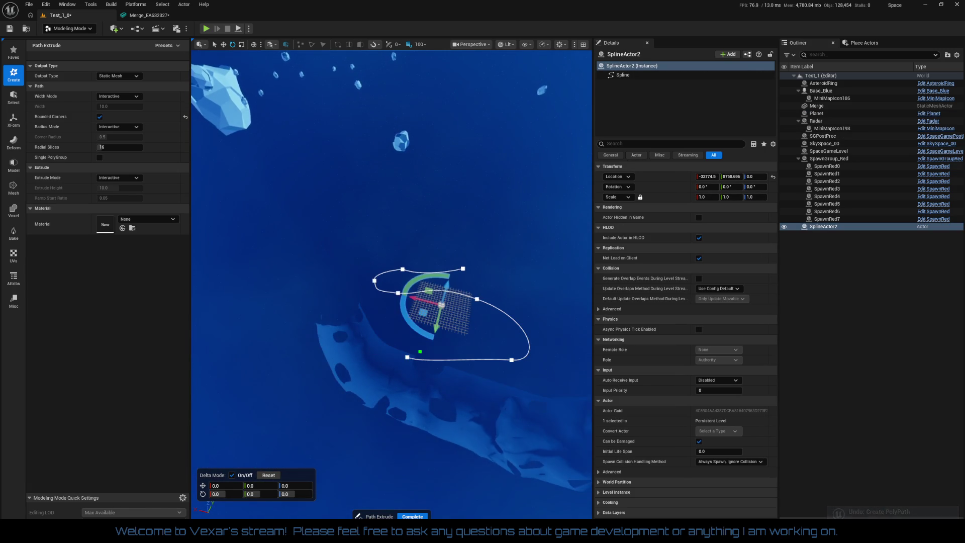
{"action": "left_click_drag", "start_coordinate": [362, 332], "coordinate": [245, 324]}
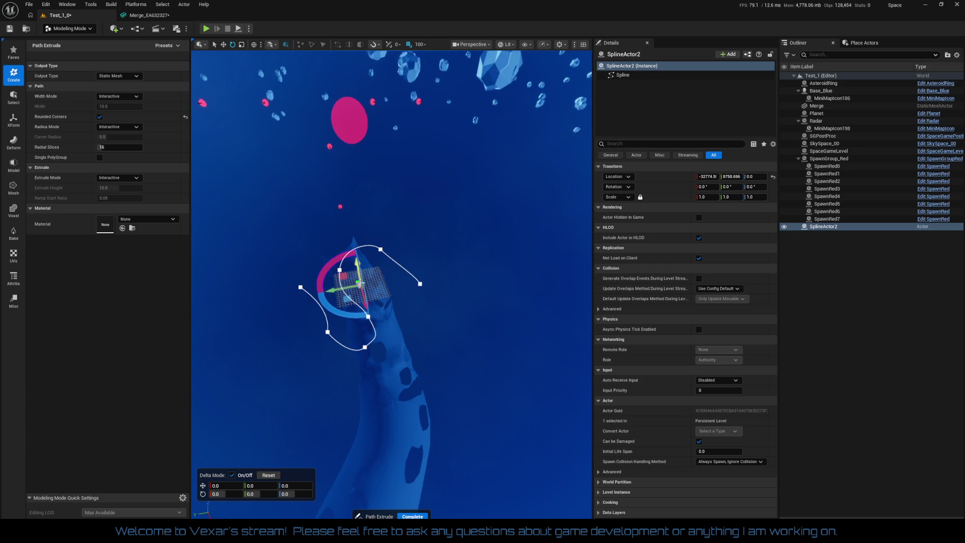
{"action": "mouse_move", "coordinate": [363, 289]}
{"action": "left_mouse_down"}
{"action": "mouse_move", "coordinate": [370, 332]}
{"action": "mouse_move", "coordinate": [279, 332]}
{"action": "mouse_move", "coordinate": [281, 343]}
{"action": "mouse_move", "coordinate": [311, 336]}
{"action": "mouse_move", "coordinate": [307, 300]}
{"action": "mouse_move", "coordinate": [329, 281]}
{"action": "left_mouse_up"}
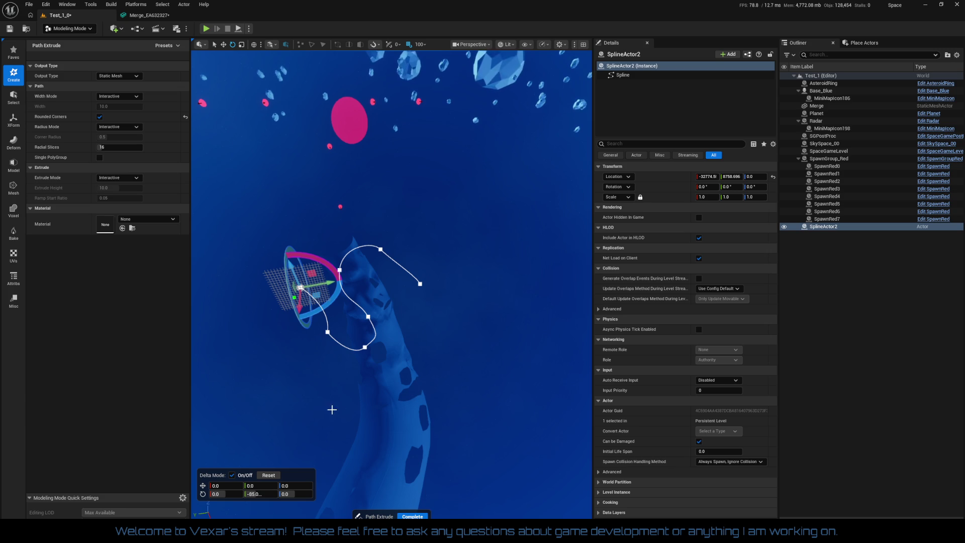
{"action": "mouse_move", "coordinate": [330, 405]}
{"action": "left_mouse_down"}
{"action": "mouse_move", "coordinate": [371, 385]}
{"action": "mouse_move", "coordinate": [378, 397]}
{"action": "left_mouse_up"}
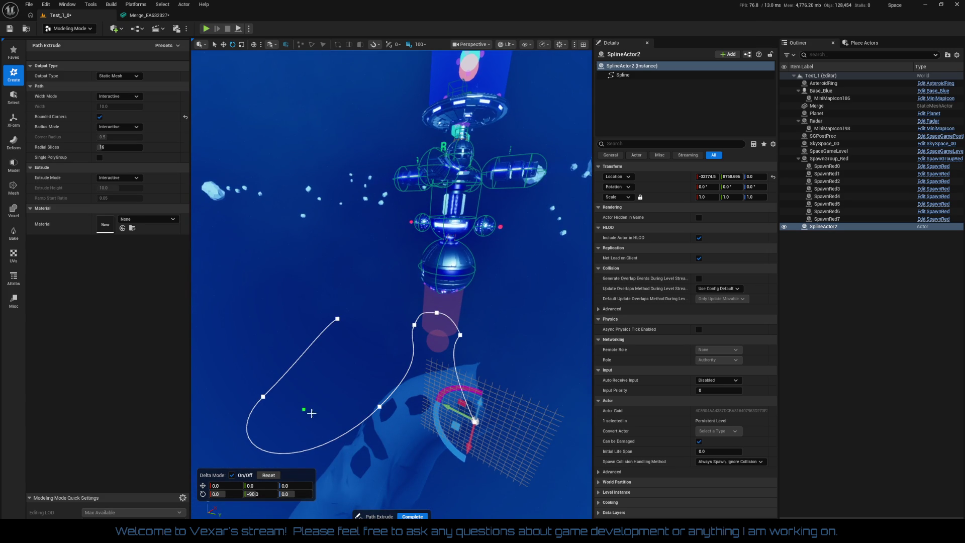
{"action": "mouse_move", "coordinate": [465, 446]}
{"action": "left_mouse_down"}
{"action": "mouse_move", "coordinate": [495, 455]}
{"action": "mouse_move", "coordinate": [480, 455]}
{"action": "mouse_move", "coordinate": [520, 449]}
{"action": "mouse_move", "coordinate": [475, 445]}
{"action": "mouse_move", "coordinate": [469, 431]}
{"action": "mouse_move", "coordinate": [474, 448]}
{"action": "left_mouse_up"}
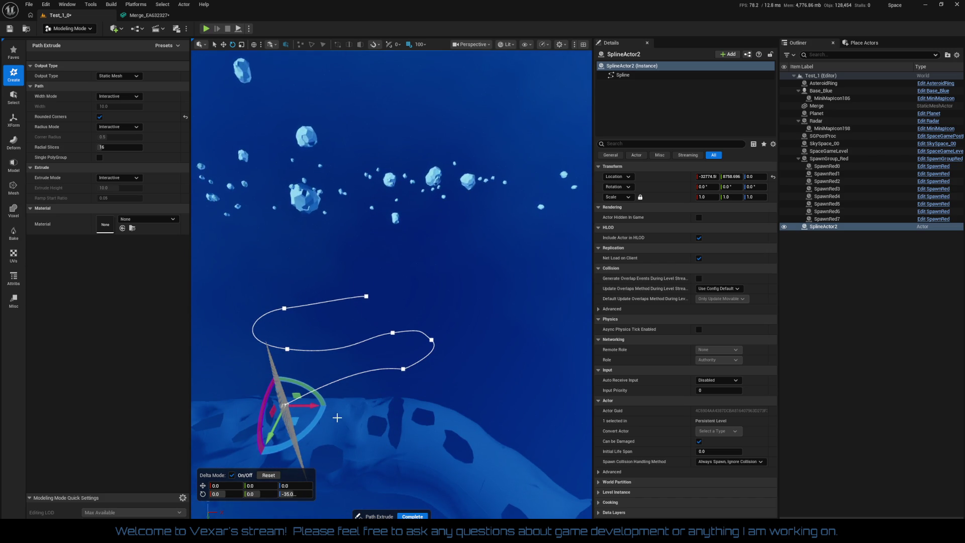
{"action": "mouse_move", "coordinate": [309, 425]}
{"action": "left_mouse_down"}
{"action": "mouse_move", "coordinate": [331, 421]}
{"action": "mouse_move", "coordinate": [308, 427]}
{"action": "left_mouse_up"}
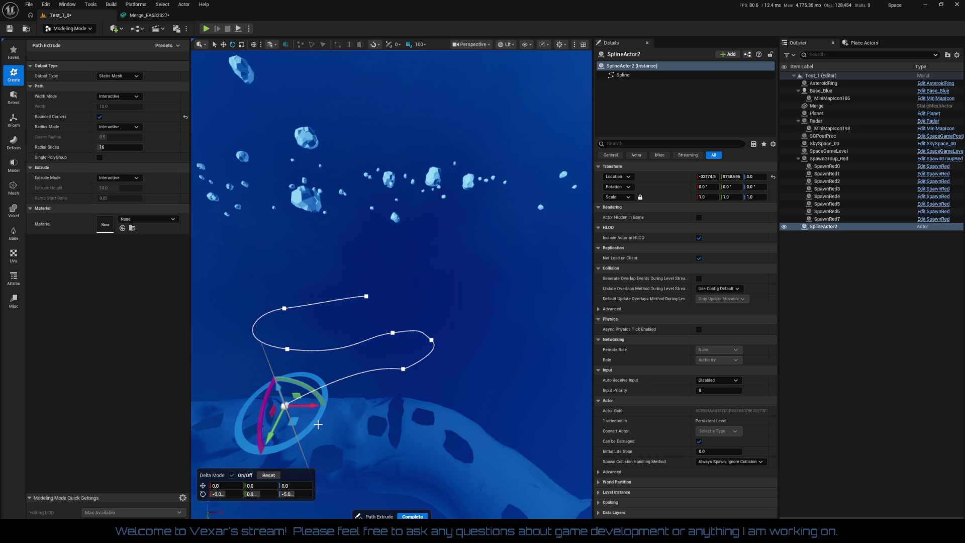
{"action": "left_click_drag", "start_coordinate": [341, 260], "coordinate": [373, 405]}
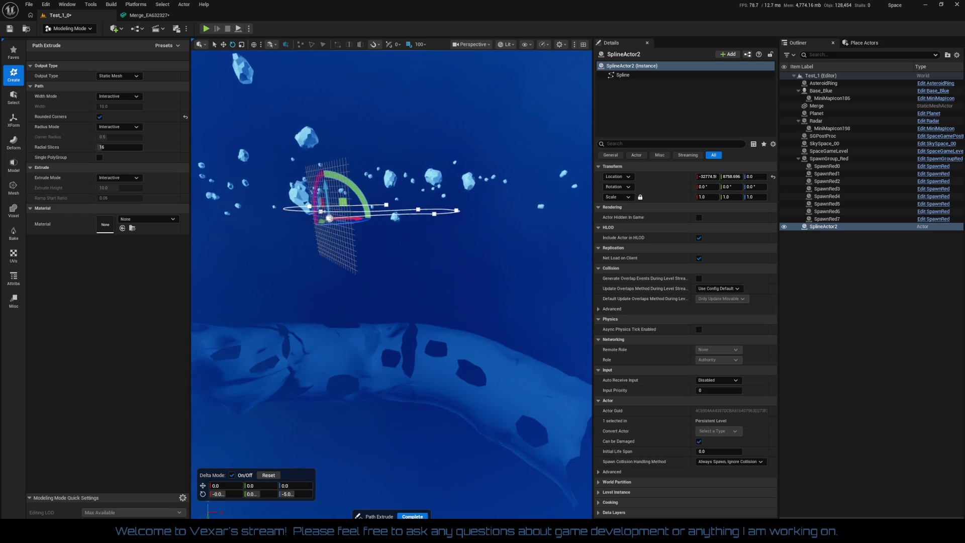
{"action": "left_click", "coordinate": [337, 240]}
{"action": "left_click_drag", "start_coordinate": [373, 296], "coordinate": [333, 306]}
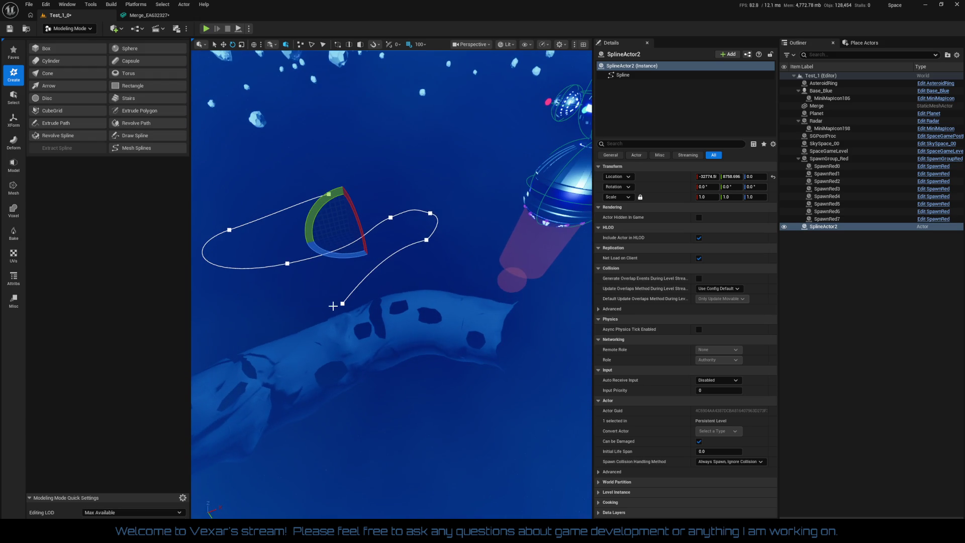
Step: Reopen Path Extrude and turn its profile -30° and move it to the spline start
{"action": "left_click", "coordinate": [155, 111]}
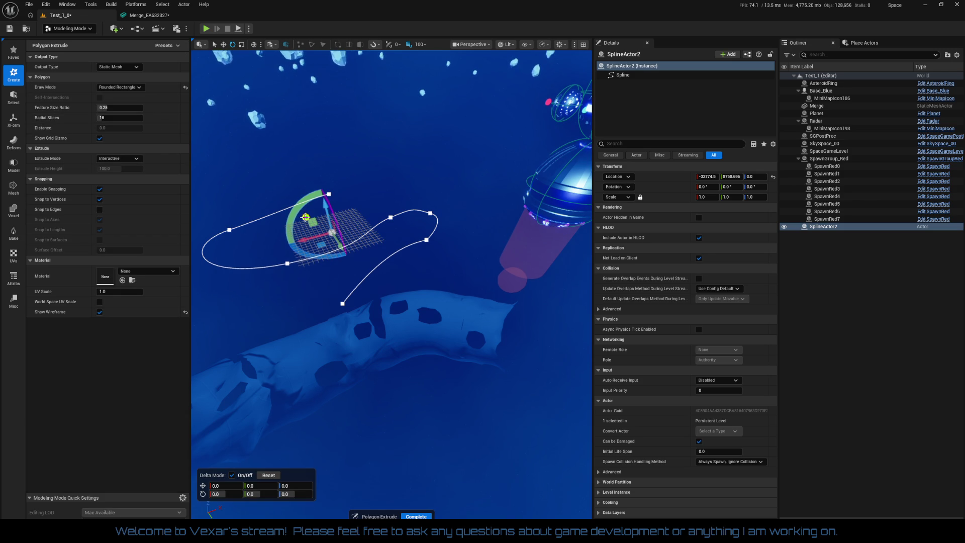
{"action": "key", "text": "Escape"}
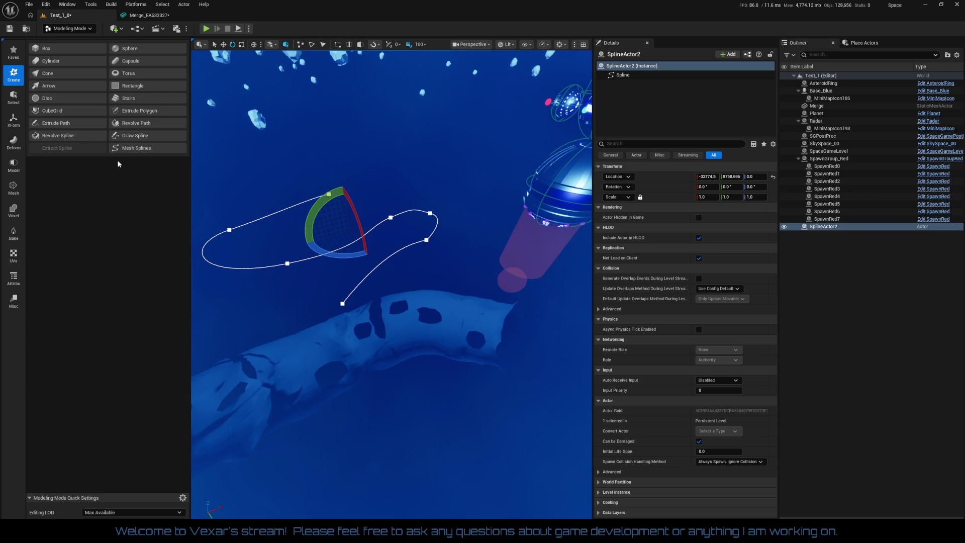
{"action": "left_click", "coordinate": [68, 125]}
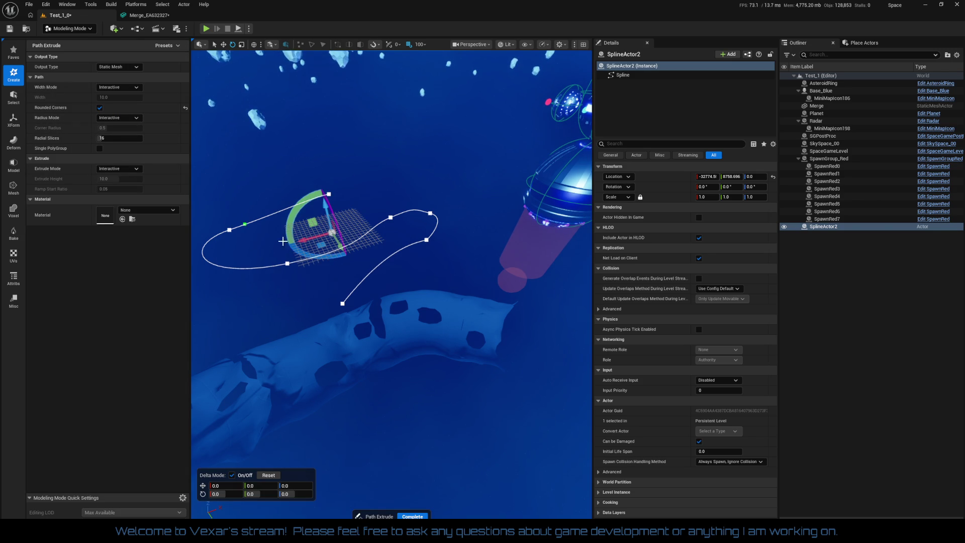
{"action": "left_click_drag", "start_coordinate": [295, 206], "coordinate": [375, 194]}
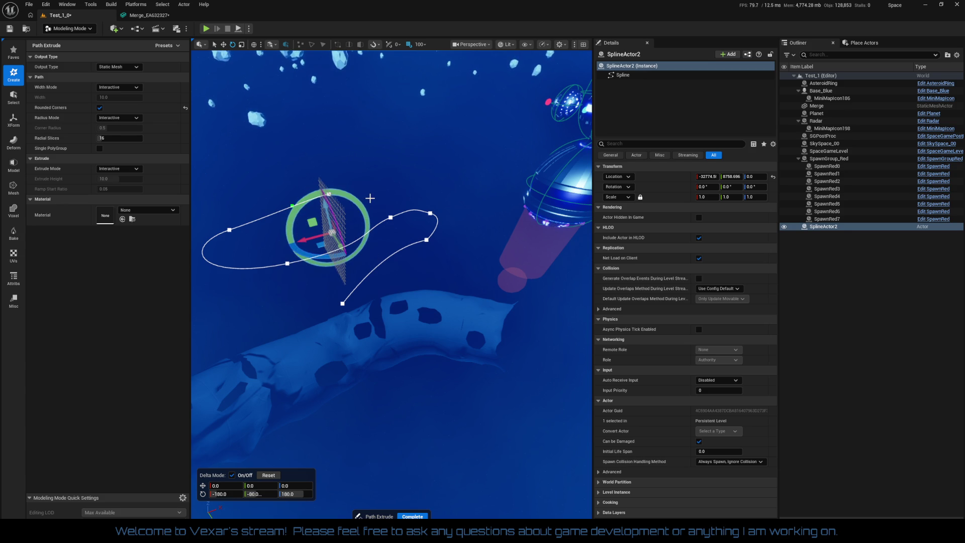
{"action": "mouse_move", "coordinate": [341, 248]}
{"action": "left_mouse_down"}
{"action": "mouse_move", "coordinate": [329, 272]}
{"action": "mouse_move", "coordinate": [381, 330]}
{"action": "left_mouse_up"}
{"action": "mouse_move", "coordinate": [345, 304]}
{"action": "left_mouse_down"}
{"action": "mouse_move", "coordinate": [309, 315]}
{"action": "mouse_move", "coordinate": [342, 339]}
{"action": "left_mouse_up"}
{"action": "mouse_move", "coordinate": [357, 382]}
{"action": "left_mouse_down"}
{"action": "mouse_move", "coordinate": [409, 381]}
{"action": "mouse_move", "coordinate": [442, 362]}
{"action": "mouse_move", "coordinate": [306, 334]}
{"action": "mouse_move", "coordinate": [382, 333]}
{"action": "mouse_move", "coordinate": [319, 319]}
{"action": "mouse_move", "coordinate": [302, 337]}
{"action": "mouse_move", "coordinate": [352, 347]}
{"action": "mouse_move", "coordinate": [286, 319]}
{"action": "left_mouse_up"}
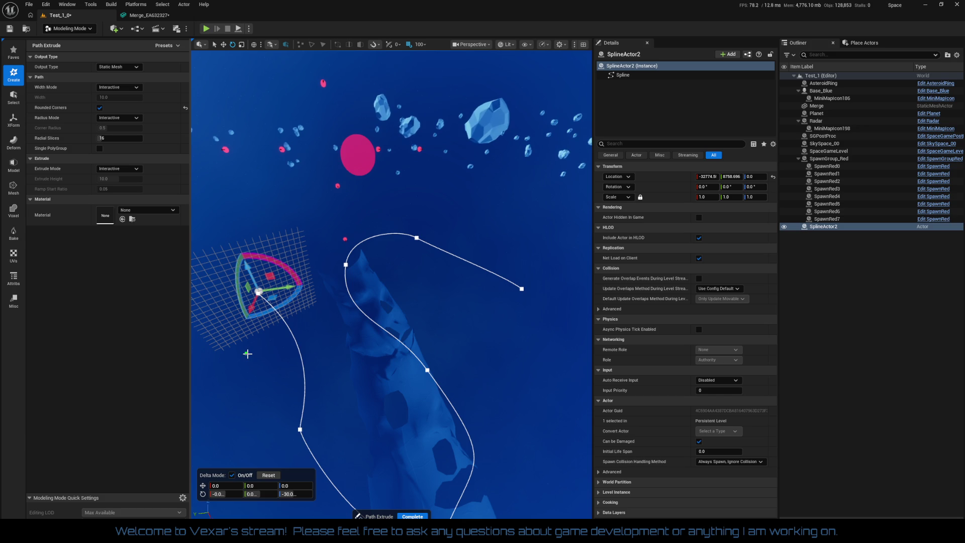
Step: Set the profile width to 200 and commit the extrusion as a new Path static mesh
{"action": "left_click", "coordinate": [248, 354]}
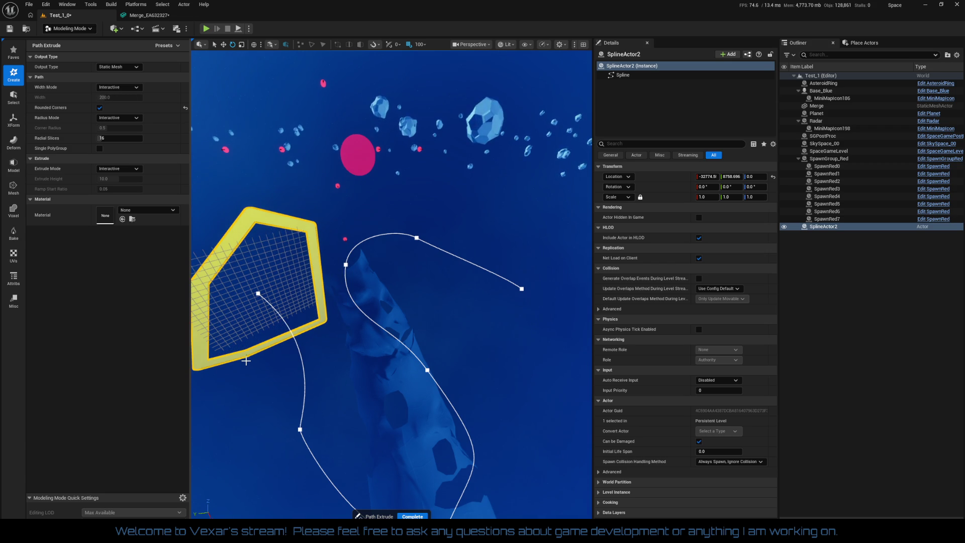
{"action": "left_click", "coordinate": [245, 360]}
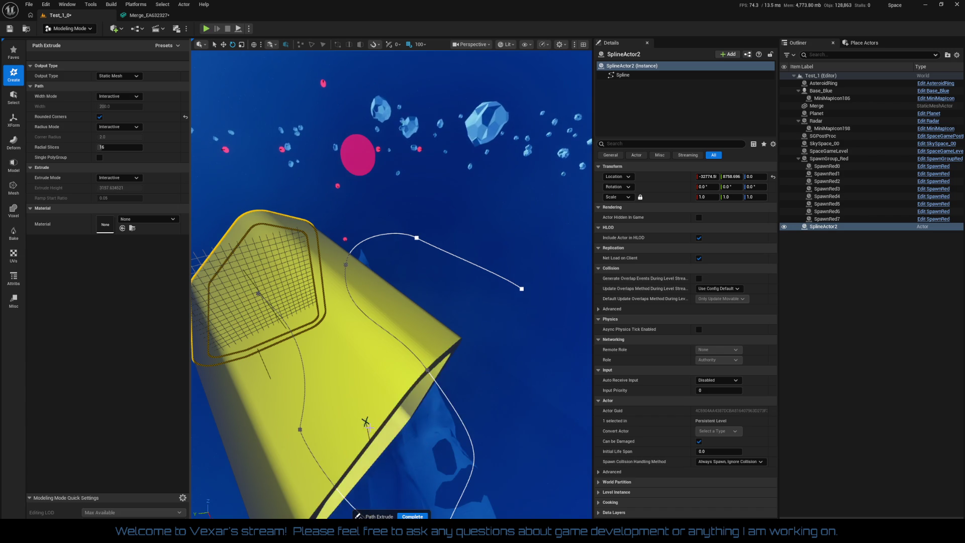
{"action": "left_click", "coordinate": [466, 440]}
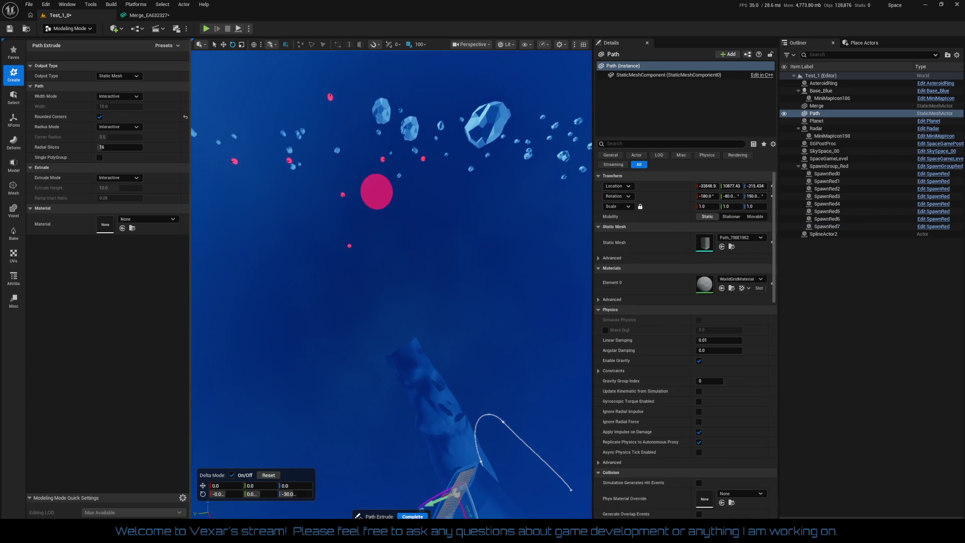
{"action": "scroll", "coordinate": [459, 455], "scroll_direction": "down", "scroll_amount": 5}
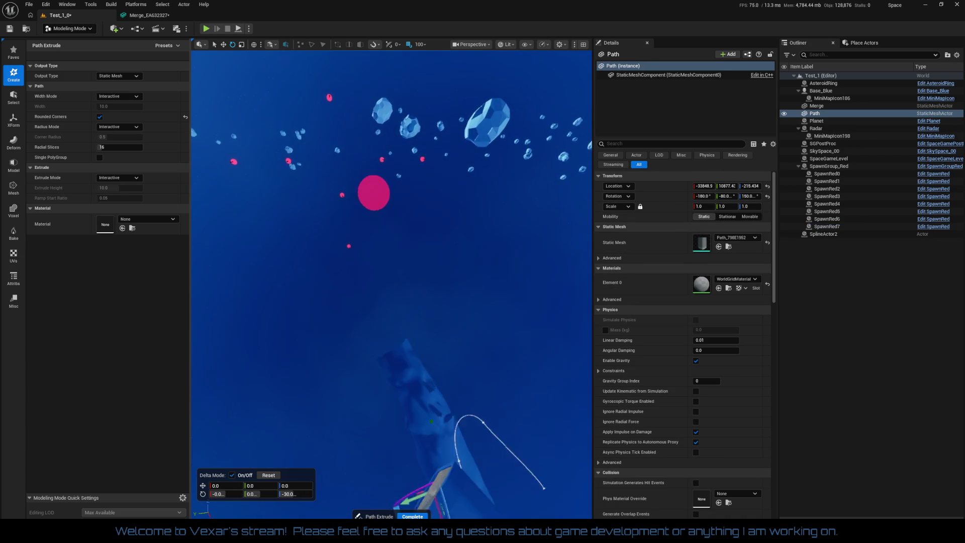
Step: Save the Test_1_0 level and launch a Play-in-Editor session
{"action": "mouse_move", "coordinate": [427, 379]}
{"action": "left_mouse_down"}
{"action": "mouse_move", "coordinate": [465, 386]}
{"action": "mouse_move", "coordinate": [322, 404]}
{"action": "mouse_move", "coordinate": [372, 454]}
{"action": "mouse_move", "coordinate": [489, 515]}
{"action": "mouse_move", "coordinate": [280, 340]}
{"action": "mouse_move", "coordinate": [291, 316]}
{"action": "mouse_move", "coordinate": [323, 313]}
{"action": "mouse_move", "coordinate": [254, 276]}
{"action": "mouse_move", "coordinate": [297, 312]}
{"action": "mouse_move", "coordinate": [317, 272]}
{"action": "mouse_move", "coordinate": [299, 258]}
{"action": "left_mouse_up"}
{"action": "key", "text": "ctrl+s"}
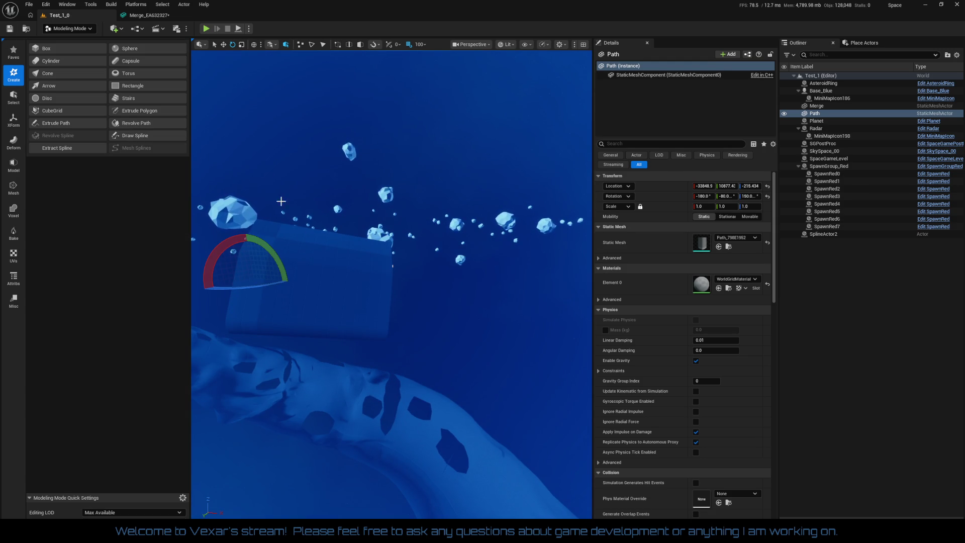
{"action": "left_click", "coordinate": [205, 28]}
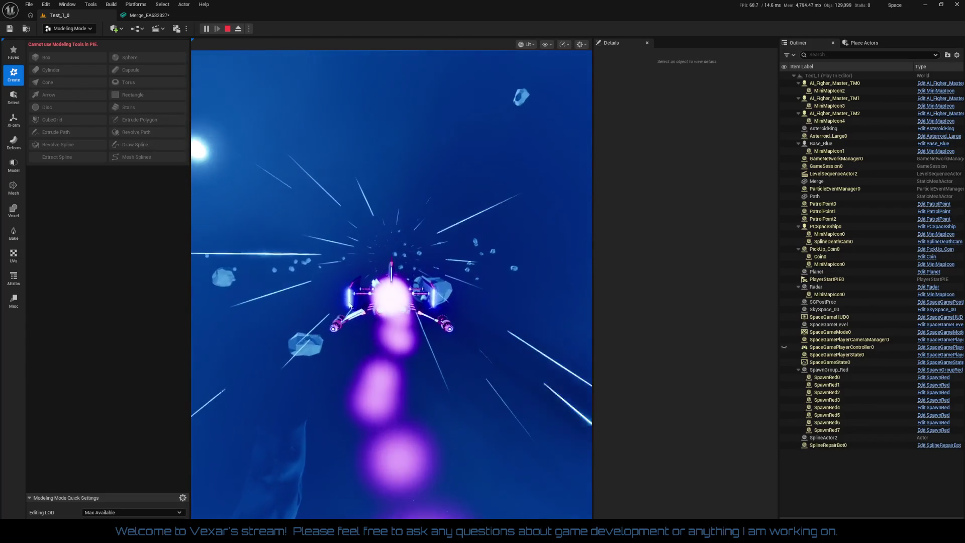
Step: Capture the mouse in the play window to fly the ship through the asteroid tunnel
{"action": "left_click", "coordinate": [366, 309]}
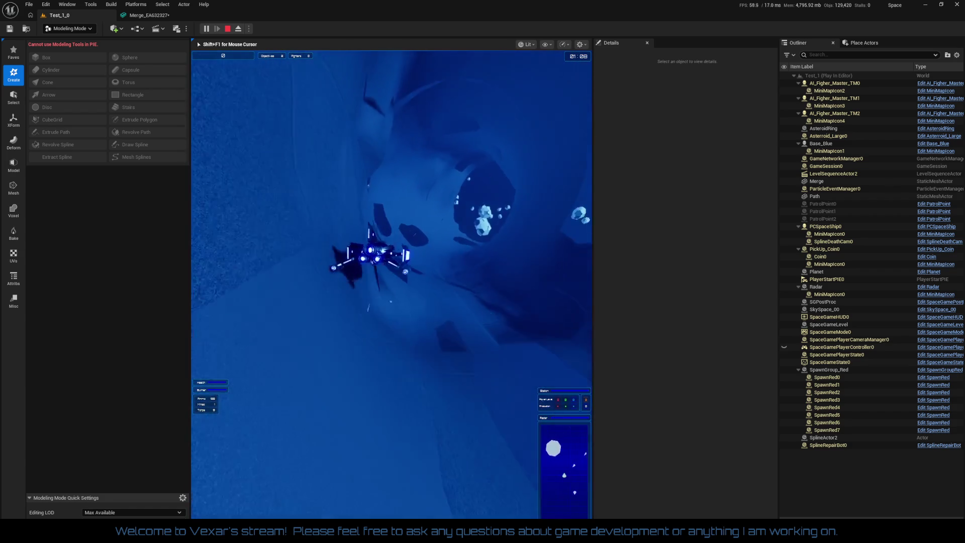
Step: Stop the play test and delete the Path mesh and SplineActor2 from the level
{"action": "key", "text": "Escape"}
{"action": "left_click_drag", "start_coordinate": [433, 332], "coordinate": [402, 266]}
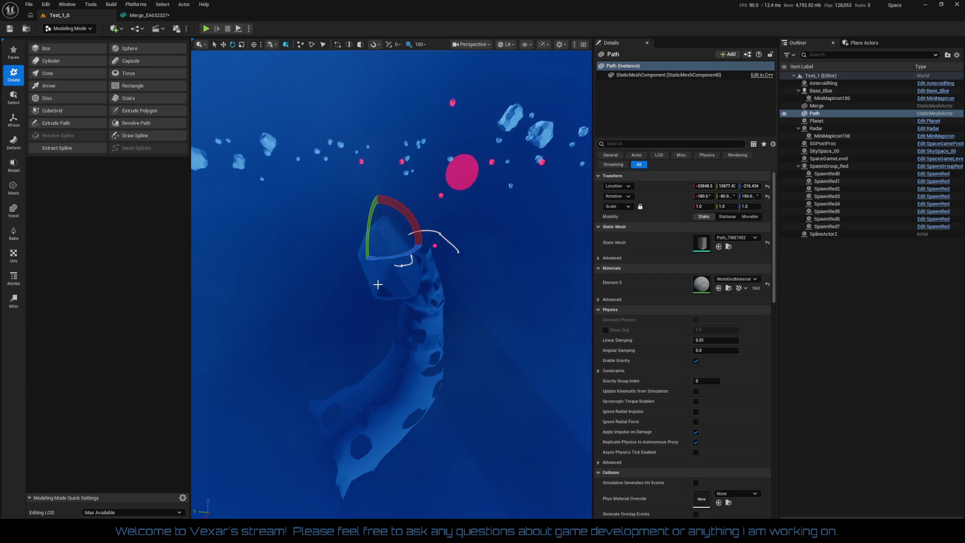
{"action": "key", "text": "Delete"}
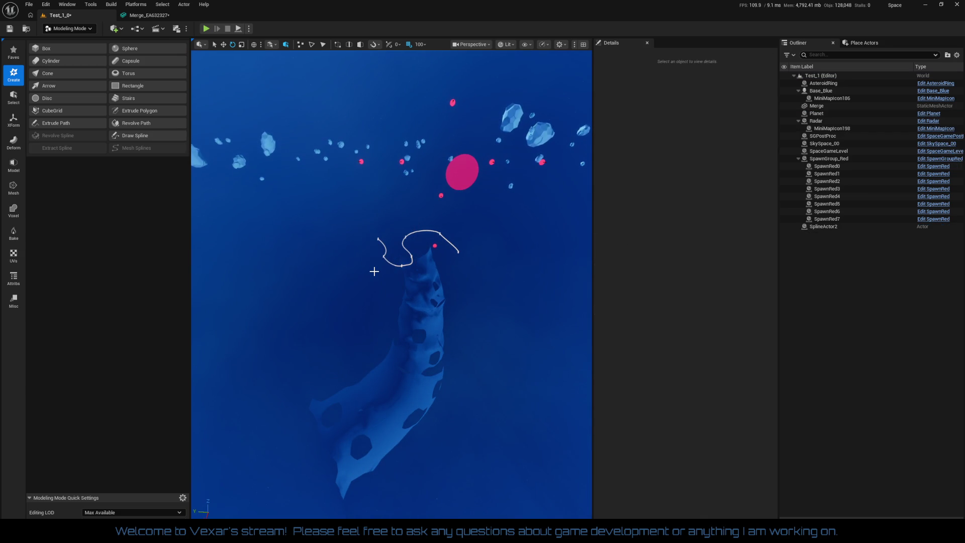
{"action": "left_click", "coordinate": [400, 264]}
{"action": "key", "text": "Delete"}
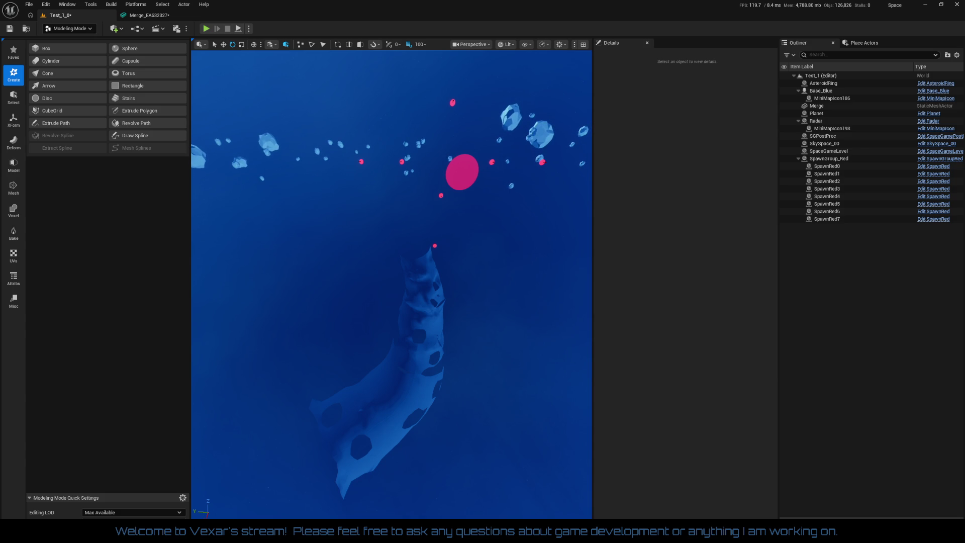
Step: Fly the view with WASD across the asteroid field and into and out of the base
{"action": "key", "text": "w"}
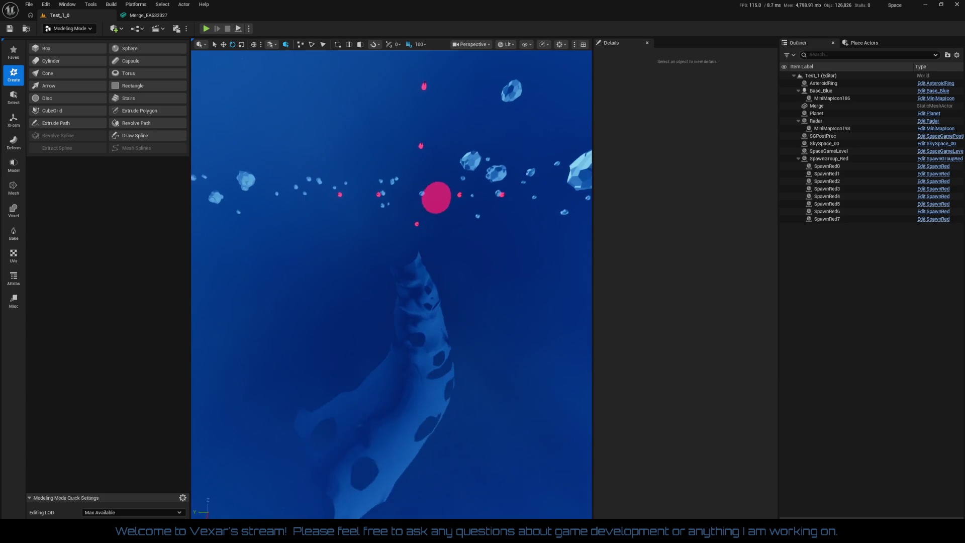
{"action": "key", "text": "s"}
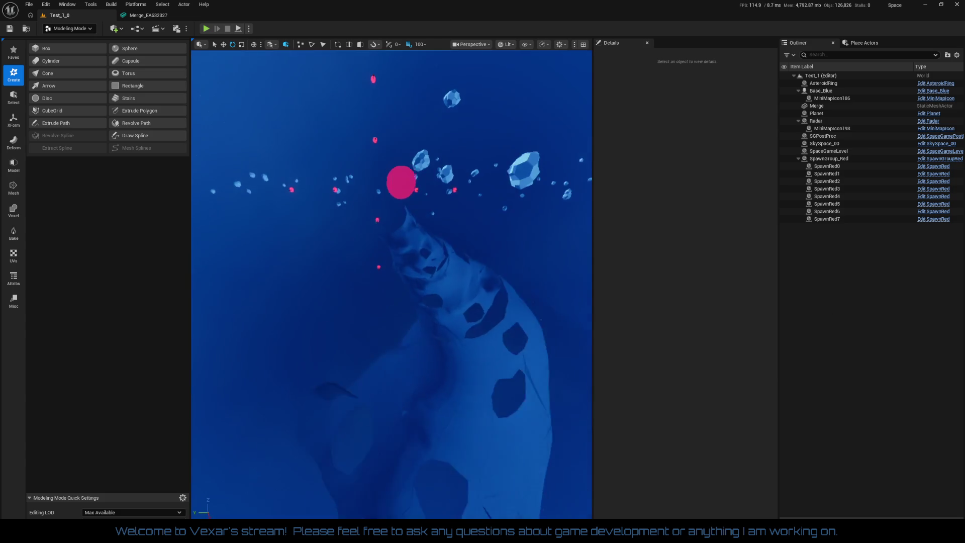
{"action": "key", "text": "d"}
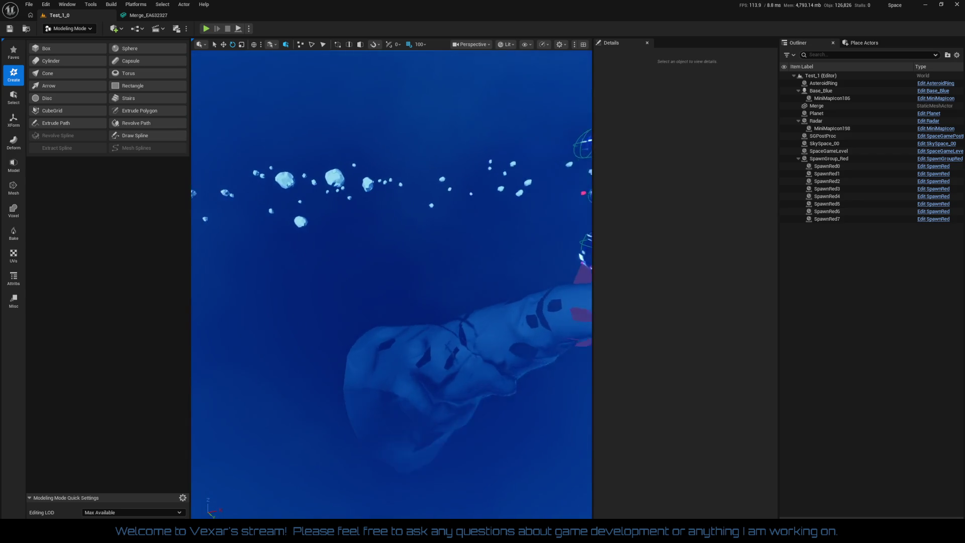
{"action": "key", "text": "d"}
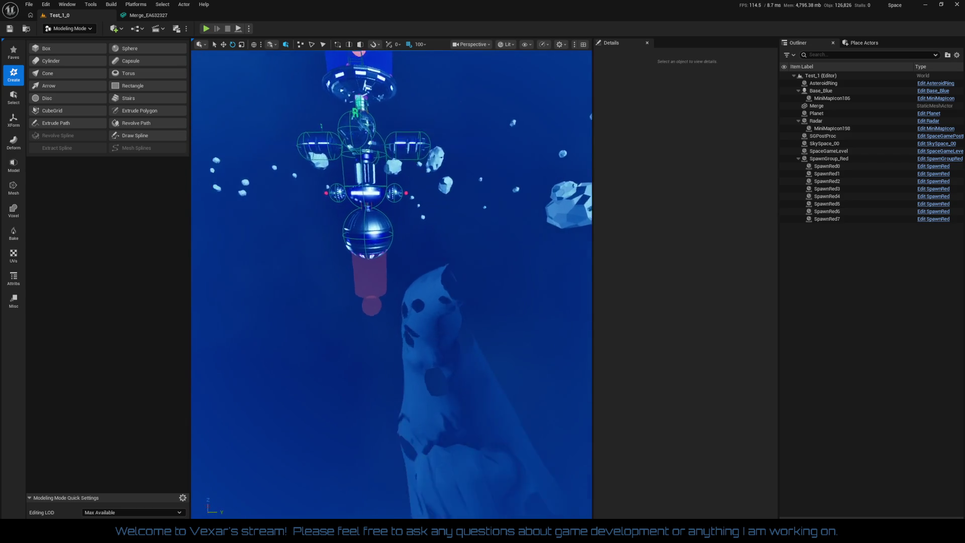
{"action": "key", "text": "a"}
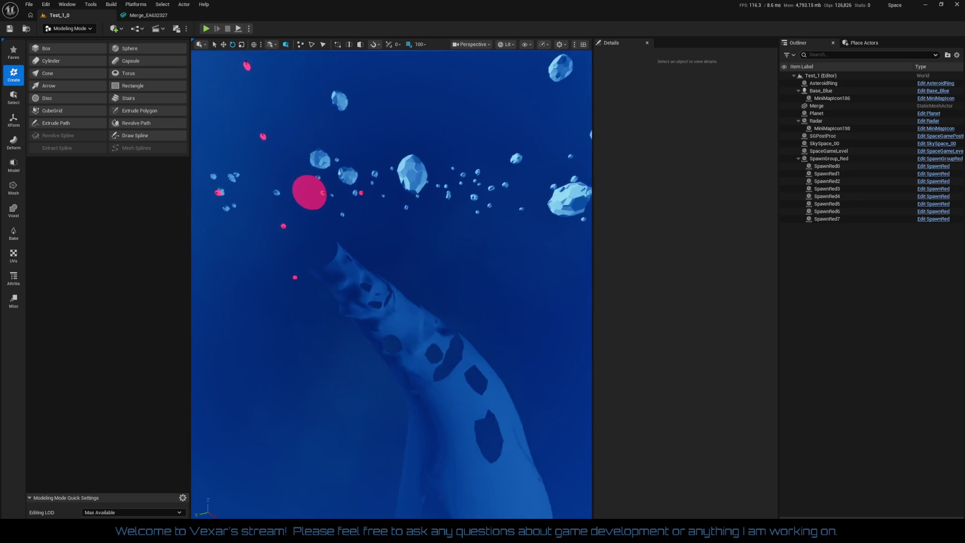
{"action": "key", "text": "w"}
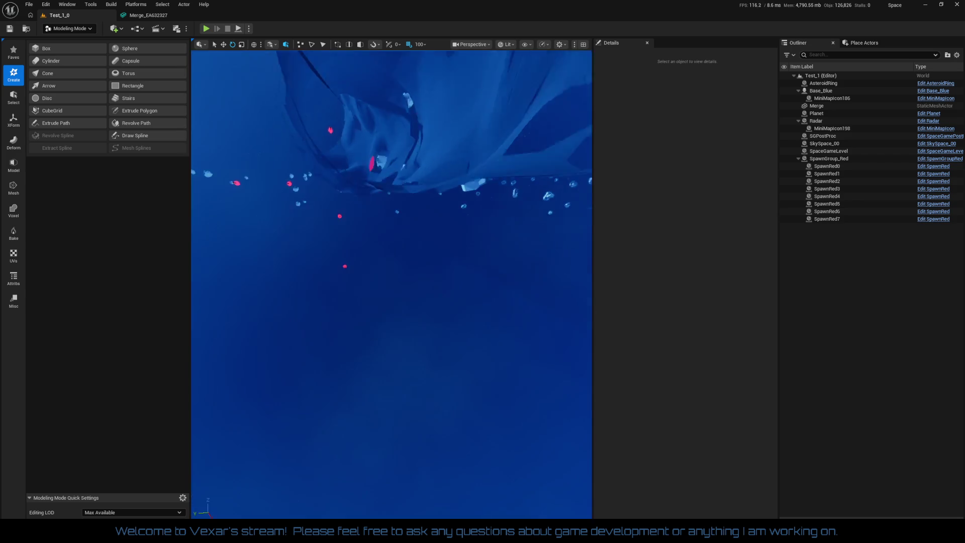
{"action": "key", "text": "s"}
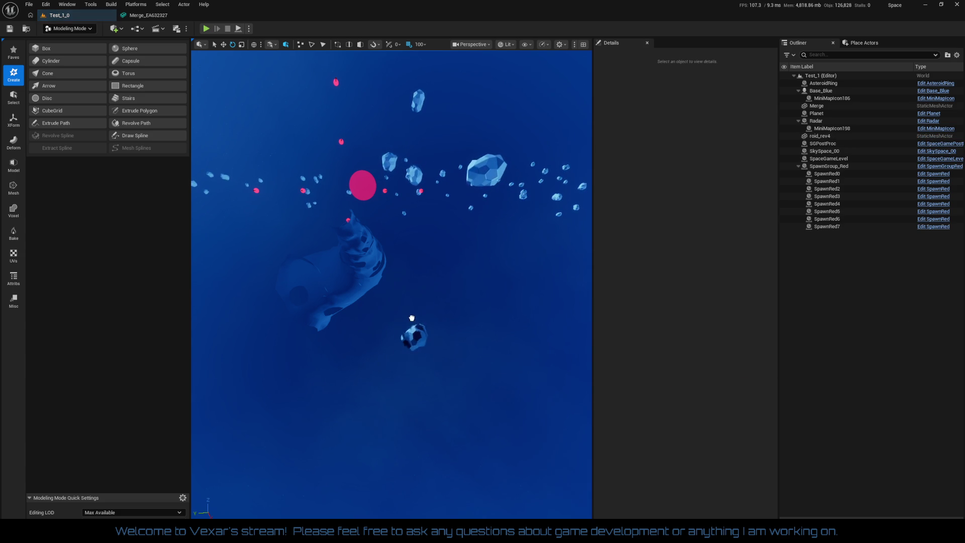
Step: Scale the roid_rev4 asteroid up to about 11.9
{"action": "left_click", "coordinate": [344, 319]}
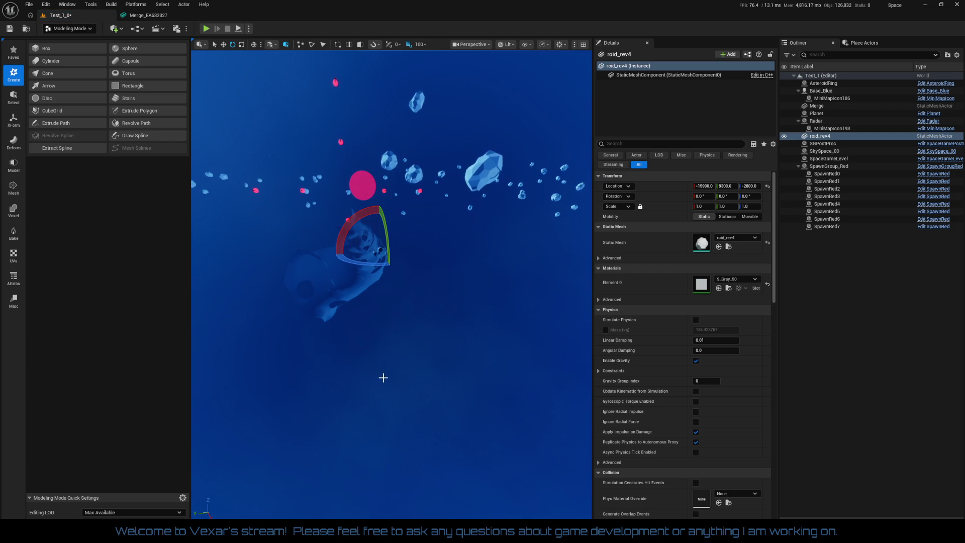
{"action": "key", "text": "r"}
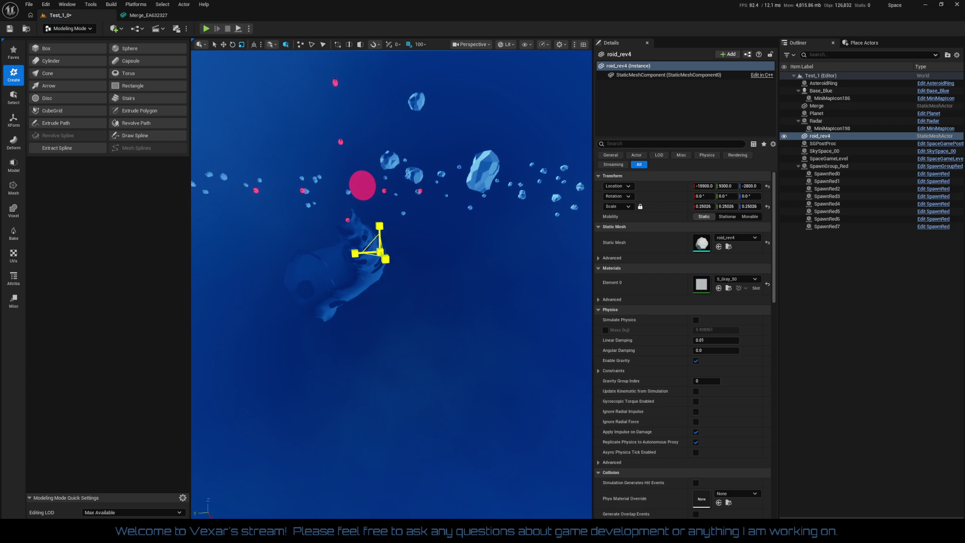
{"action": "left_click_drag", "start_coordinate": [371, 246], "coordinate": [452, 166]}
{"action": "mouse_move", "coordinate": [435, 329]}
{"action": "left_mouse_down"}
{"action": "mouse_move", "coordinate": [417, 503]}
{"action": "mouse_move", "coordinate": [371, 332]}
{"action": "mouse_move", "coordinate": [346, 300]}
{"action": "mouse_move", "coordinate": [392, 125]}
{"action": "mouse_move", "coordinate": [416, 127]}
{"action": "mouse_move", "coordinate": [403, 107]}
{"action": "mouse_move", "coordinate": [341, 308]}
{"action": "mouse_move", "coordinate": [347, 374]}
{"action": "left_mouse_up"}
Step: Lower the roid_rev4 asteroid to Z -6800 and scale it up to roughly 73
{"action": "key", "text": "e"}
{"action": "left_click_drag", "start_coordinate": [382, 402], "coordinate": [414, 387]}
{"action": "key", "text": "r"}
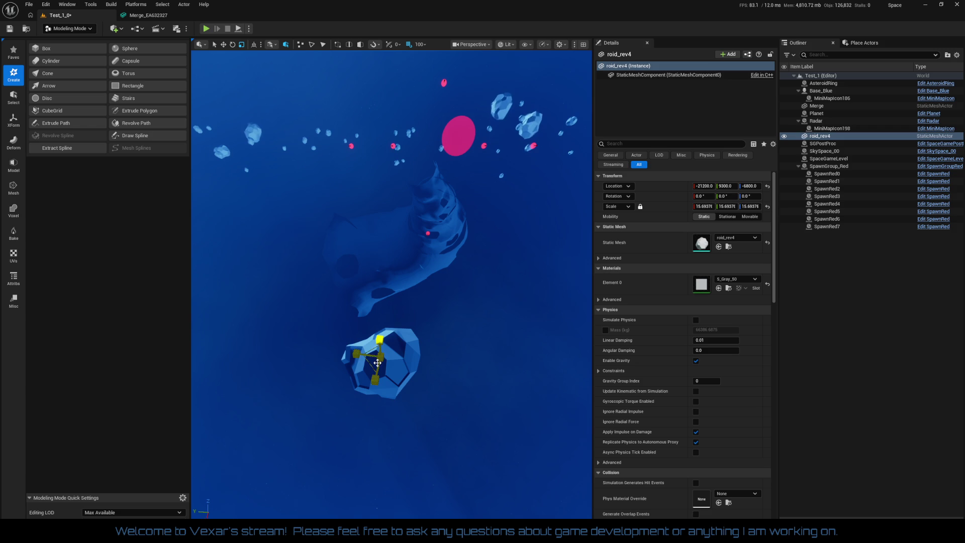
{"action": "mouse_move", "coordinate": [356, 353]}
{"action": "left_mouse_down"}
{"action": "mouse_move", "coordinate": [383, 349]}
{"action": "mouse_move", "coordinate": [384, 251]}
{"action": "left_mouse_up"}
{"action": "key", "text": "w"}
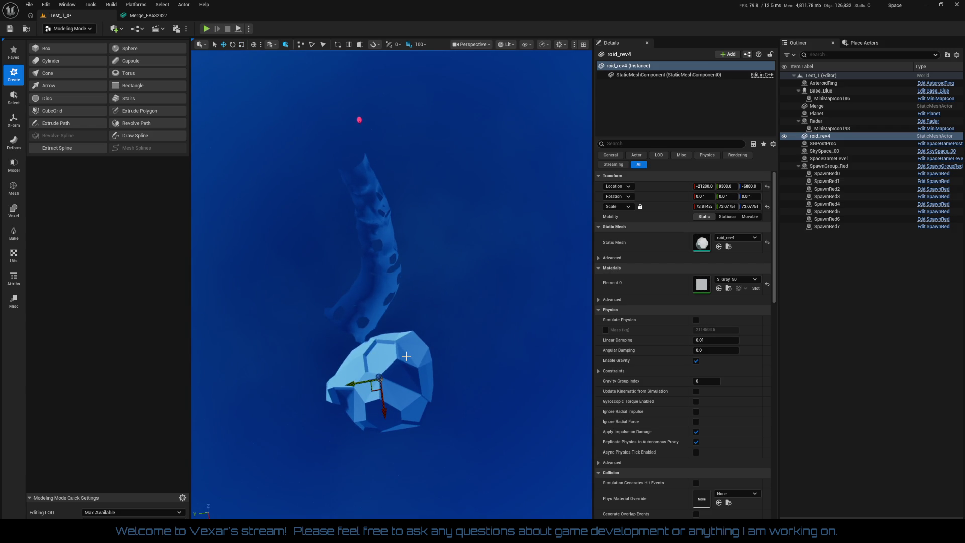